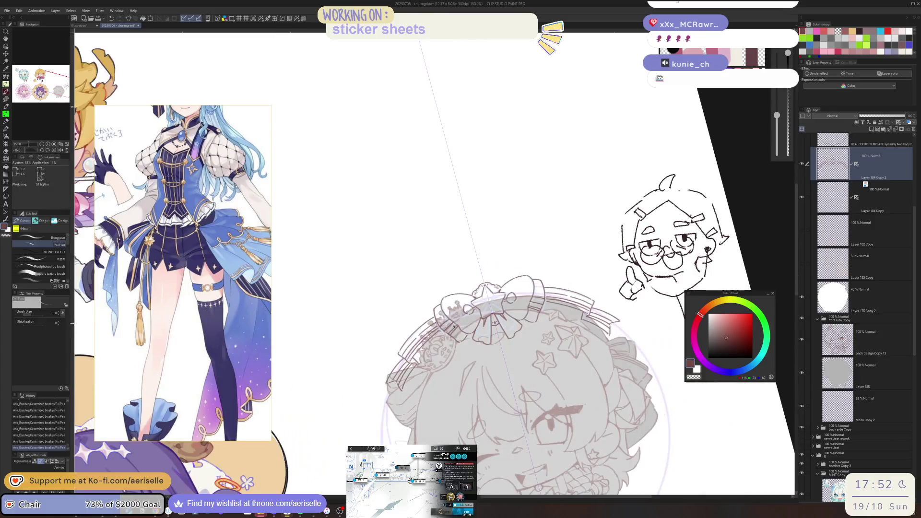
Bring the chibi's head and bow into view and save the sketch file.
scroll(474, 334, down, 4)
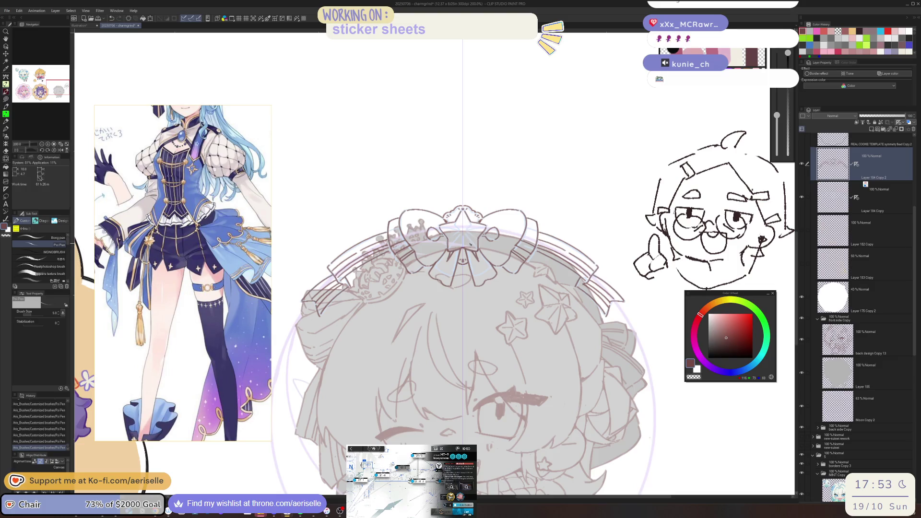
mouse_move(491, 357)
mouse_down()
mouse_move(450, 301)
mouse_move(477, 310)
mouse_up()
key(ctrl+s)
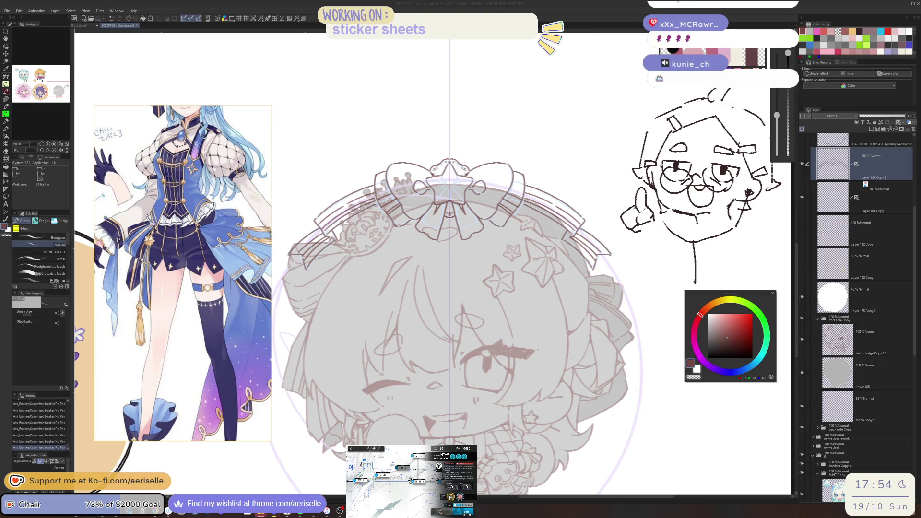
Zoom in on the bow and lasso-fill a small region beneath it.
key(ctrl+minus)
drag(624, 433, 651, 384)
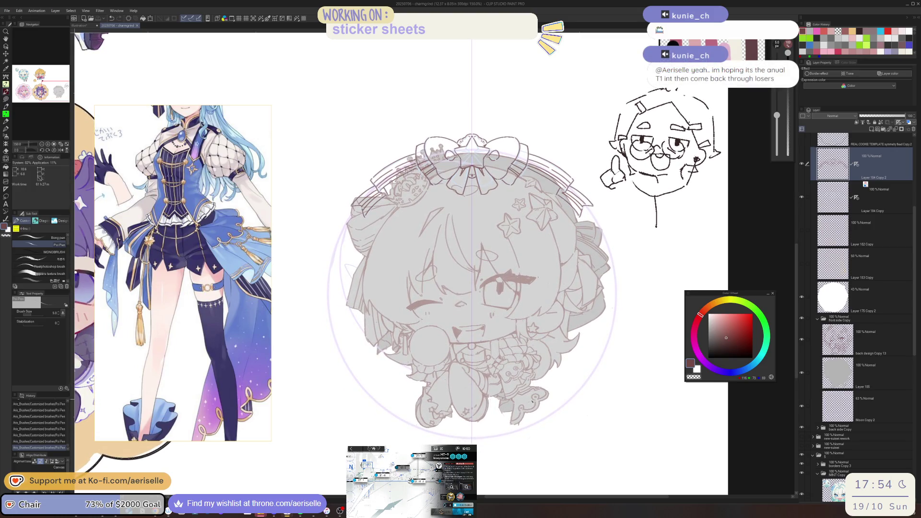
key(ctrl+plus)
key(ctrl+plus)
key(ctrl+minus)
scroll(522, 419, up, 4)
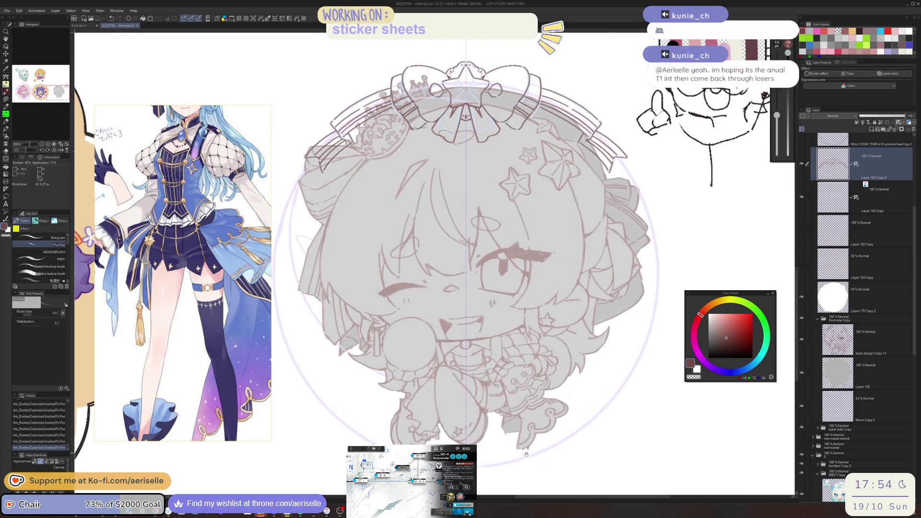
scroll(548, 448, up, 4)
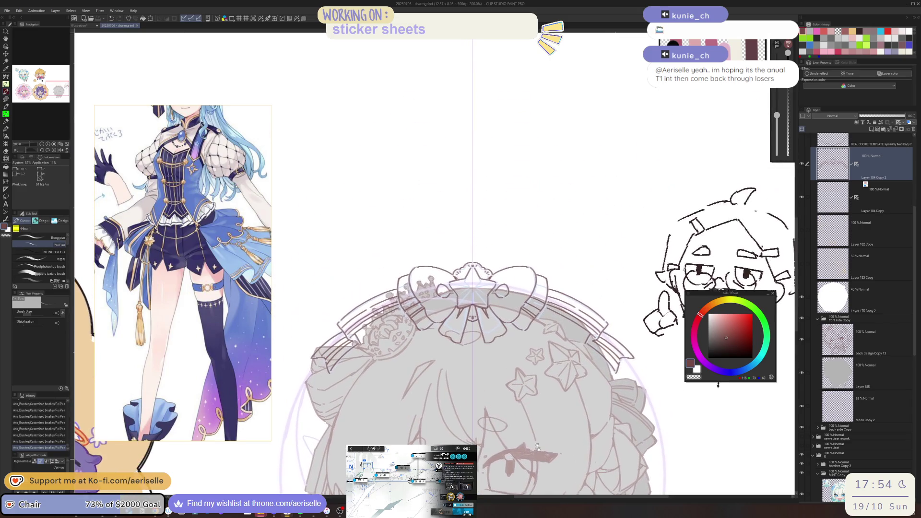
scroll(504, 274, up, 2)
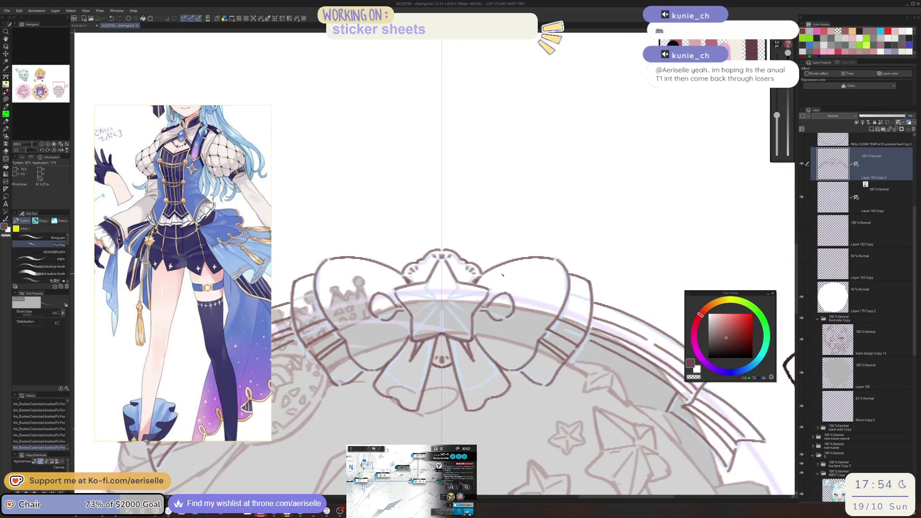
key(u)
mouse_move(501, 377)
mouse_down()
mouse_move(494, 412)
mouse_move(509, 391)
mouse_move(419, 422)
mouse_move(464, 391)
mouse_up()
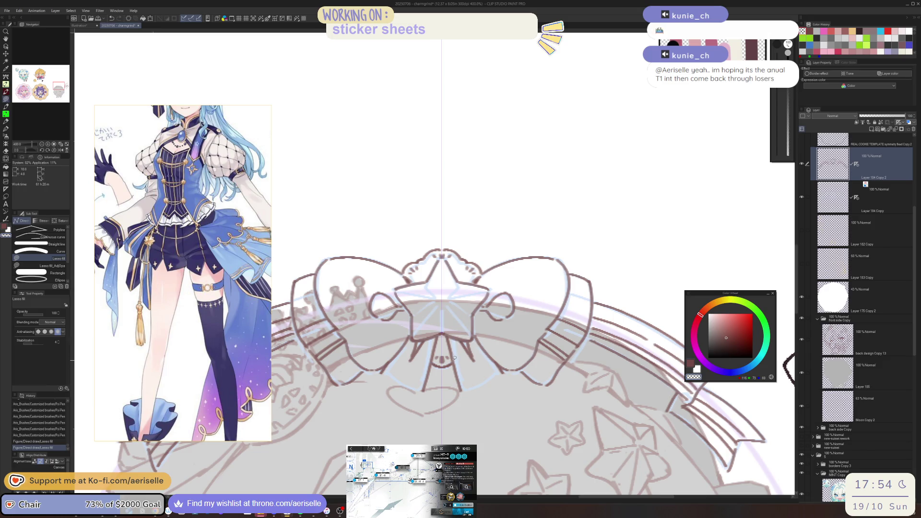
Sketch a line on the bow with the pen and save the file.
key(o)
key(p)
drag(388, 378, 419, 395)
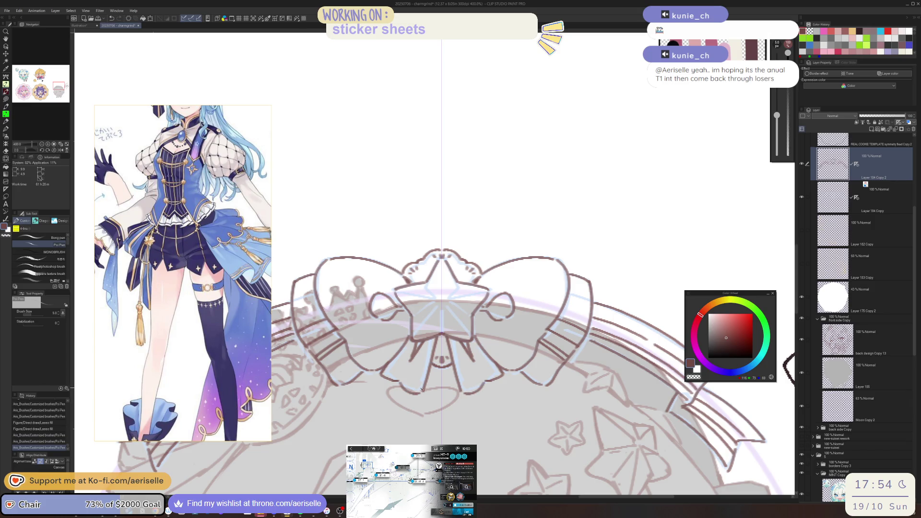
key(ctrl+minus)
key(ctrl+minus)
key(ctrl+minus)
key(ctrl+s)
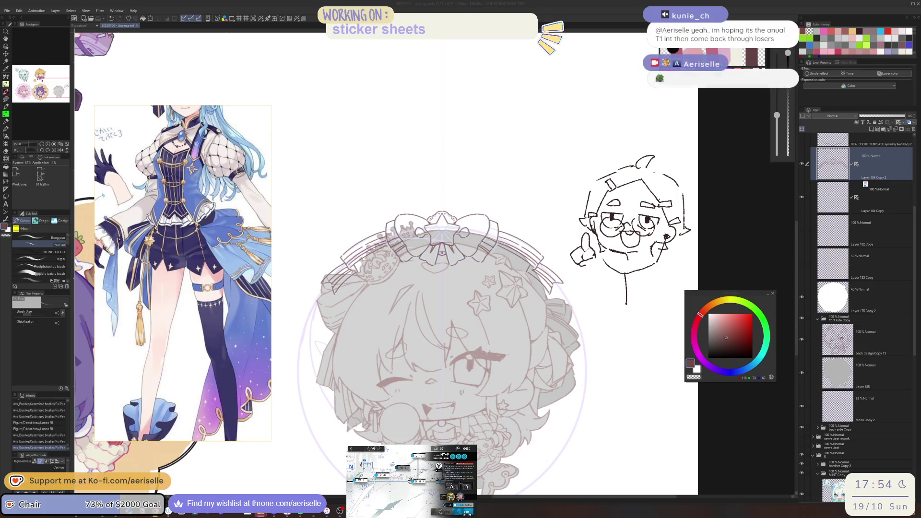
Draw mirrored facet lines from the star's centre and a short line down from its top.
click(715, 290)
drag(624, 384, 625, 328)
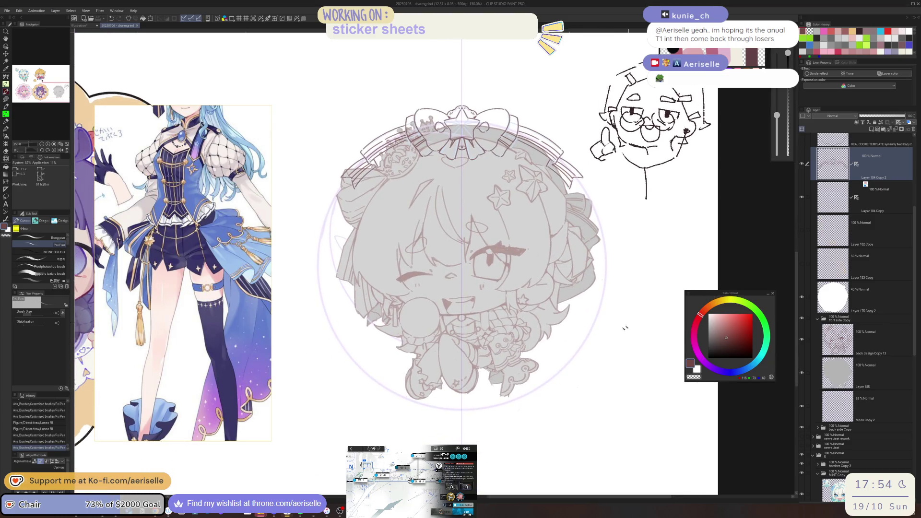
drag(483, 385, 464, 412)
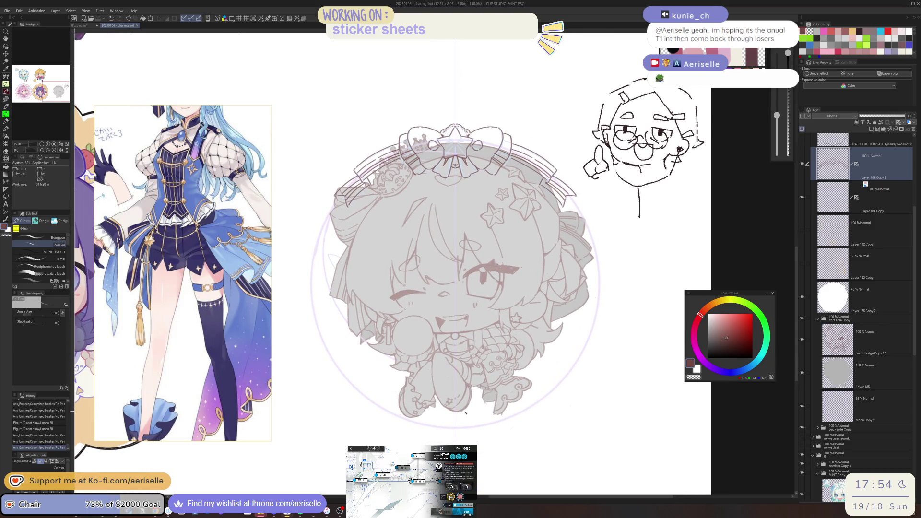
scroll(459, 305, up, 5)
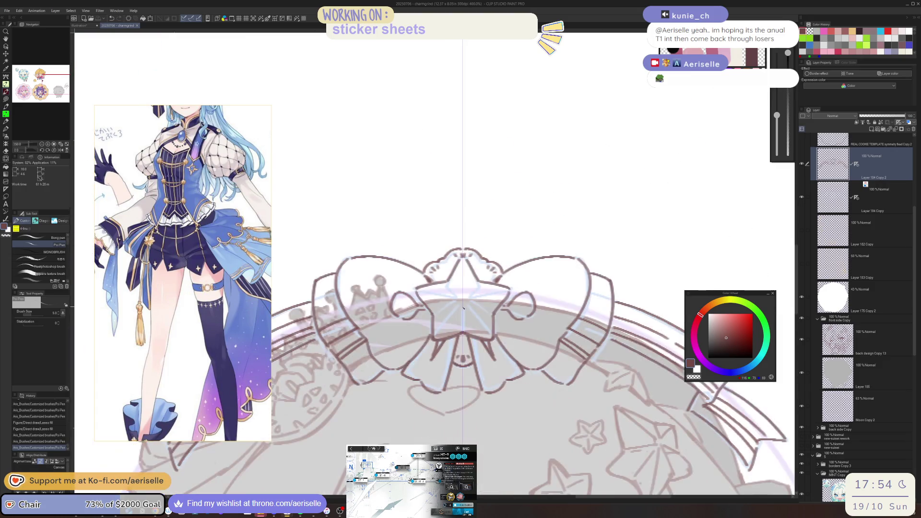
drag(460, 305, 434, 338)
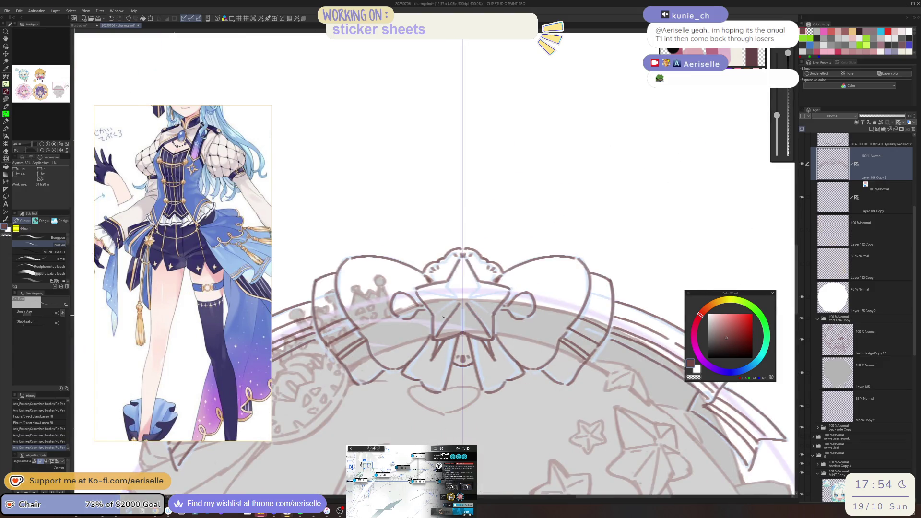
drag(463, 260, 463, 301)
key(ctrl+z)
key(ctrl+y)
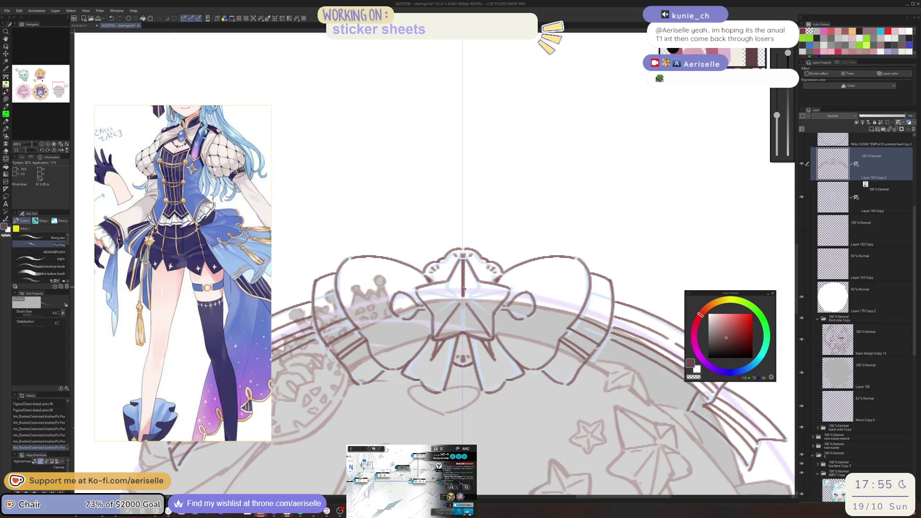
Darken the star's upper-left edge and erase part of its vertical centre line.
mouse_move(463, 287)
mouse_down()
mouse_move(500, 290)
mouse_move(426, 332)
mouse_move(457, 319)
mouse_move(402, 332)
mouse_up()
drag(410, 298, 420, 365)
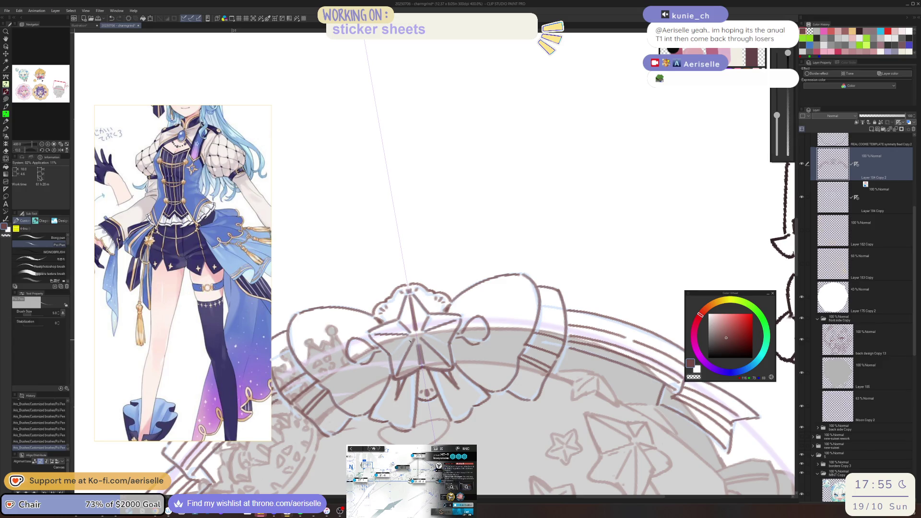
key(ctrl+at)
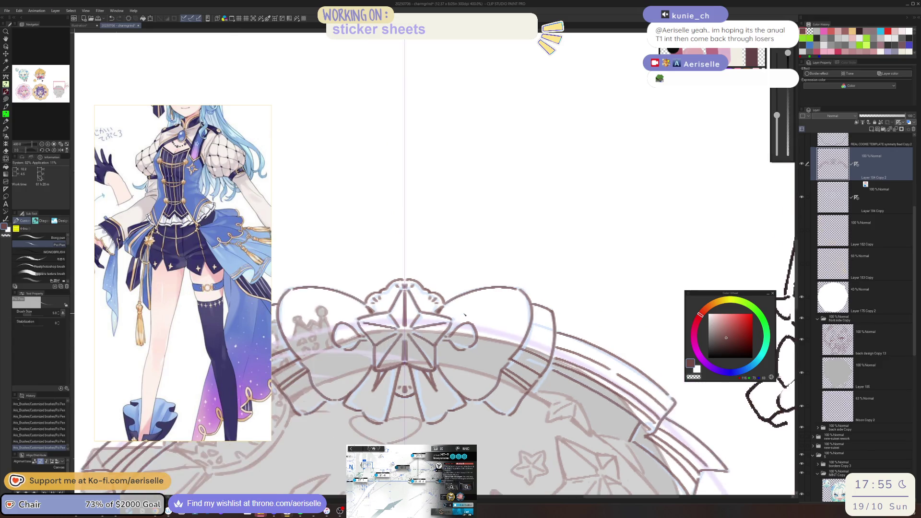
key(e)
drag(404, 344, 405, 360)
key(p)
key(ctrl+z)
key(ctrl+minus)
key(ctrl+minus)
key(ctrl+minus)
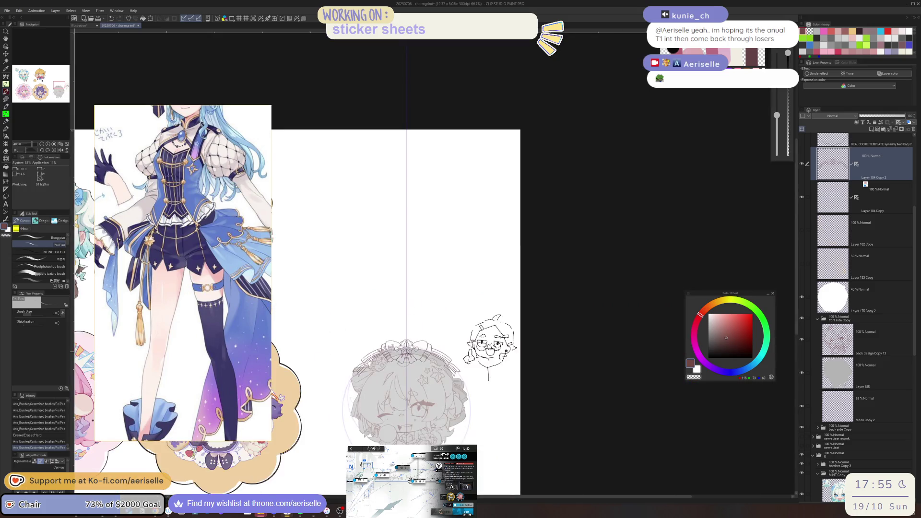
Delete the Layer 184 Copy layer, select Layer 184 Copy 2, and save.
mouse_move(496, 339)
mouse_down()
mouse_move(503, 310)
mouse_move(526, 294)
mouse_up()
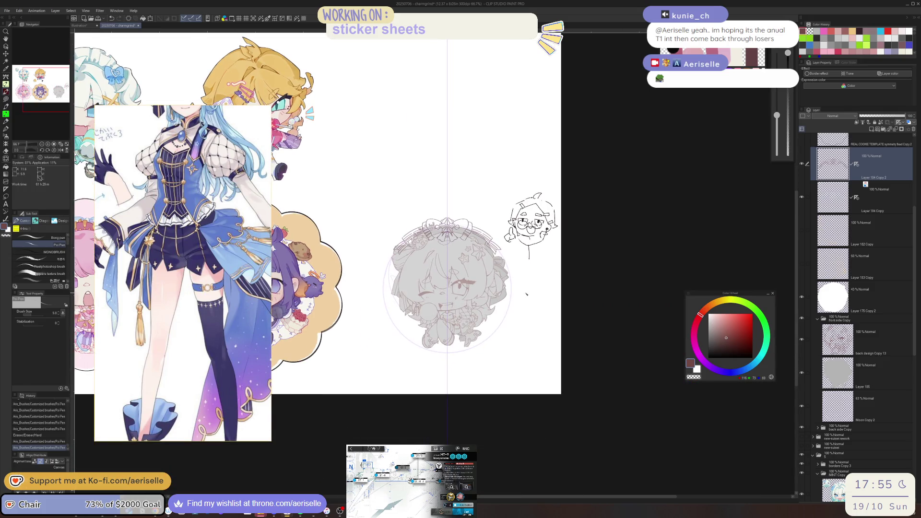
click(823, 197)
click(913, 130)
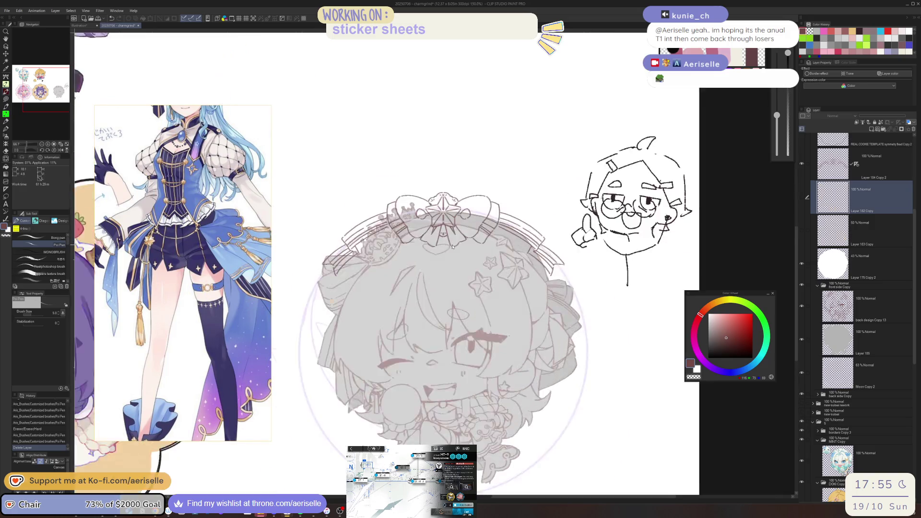
scroll(451, 216, up, 4)
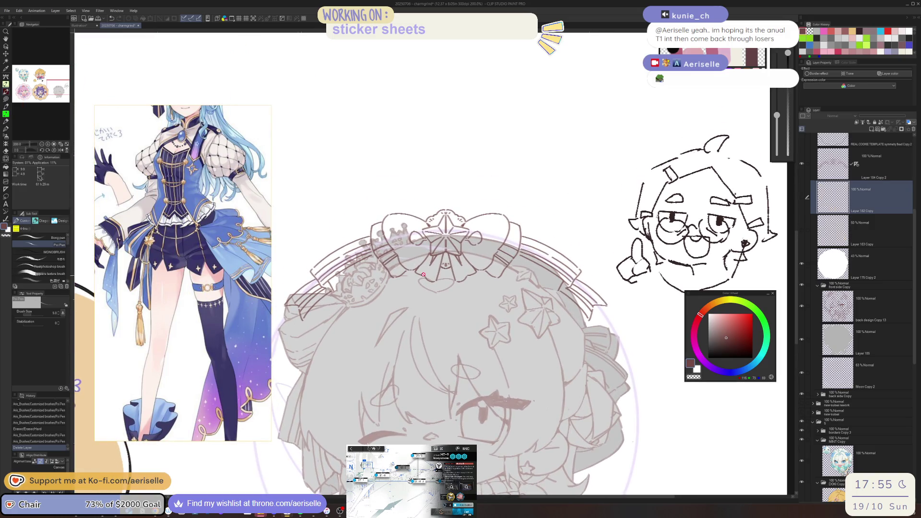
scroll(398, 231, up, 2)
key(o)
ctrl+click(629, 297)
scroll(629, 297, down, 2)
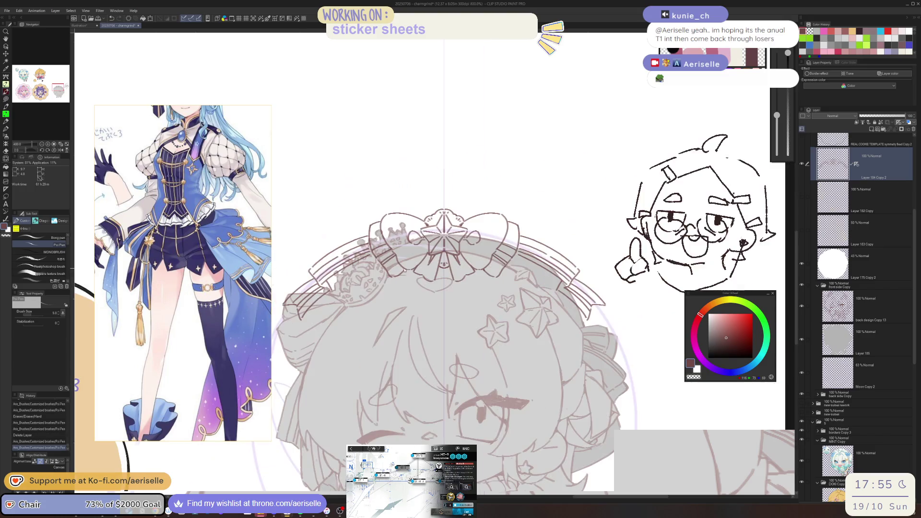
scroll(643, 386, down, 2)
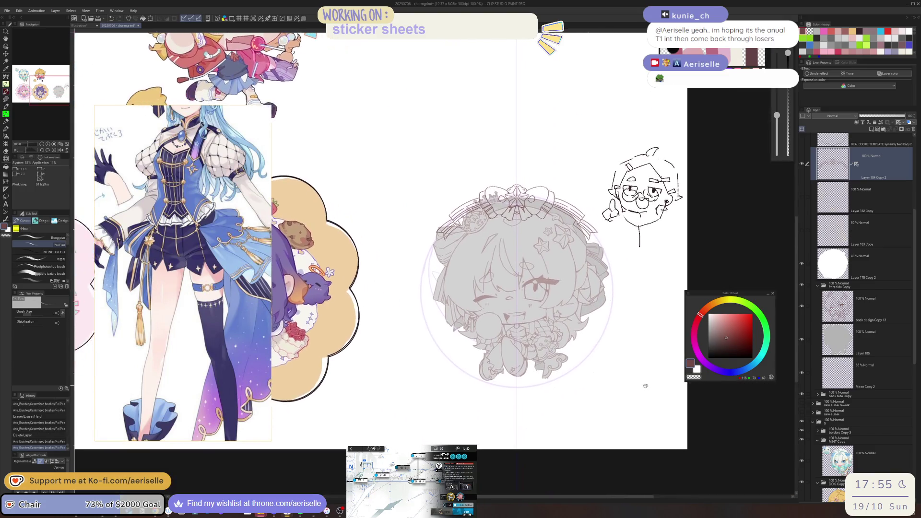
key(ctrl+s)
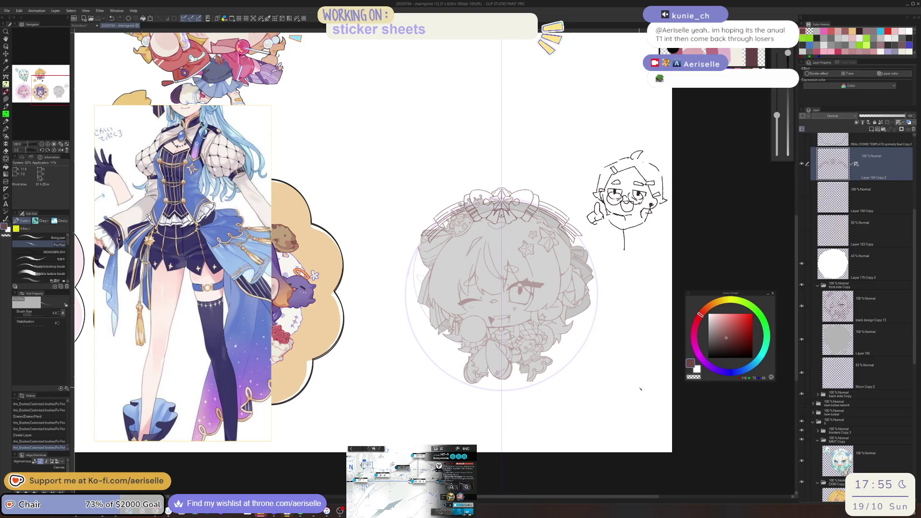
Check the yellow stars layer, select Layer 185, and make Moon Copy 2 visible.
click(801, 202)
click(801, 202)
click(848, 341)
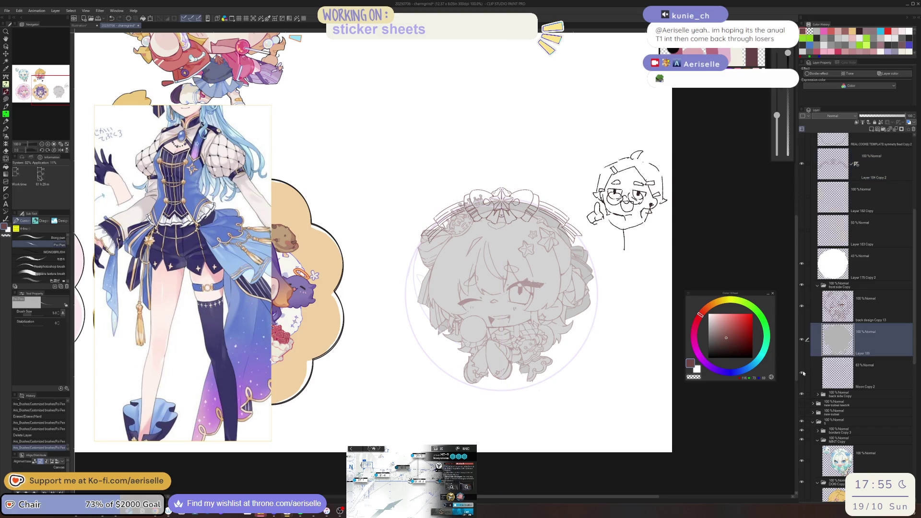
click(801, 374)
click(806, 374)
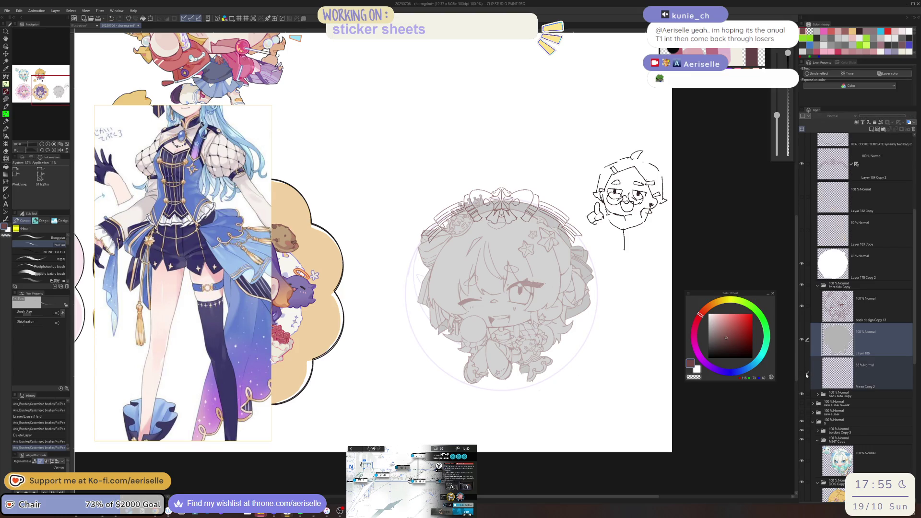
click(801, 376)
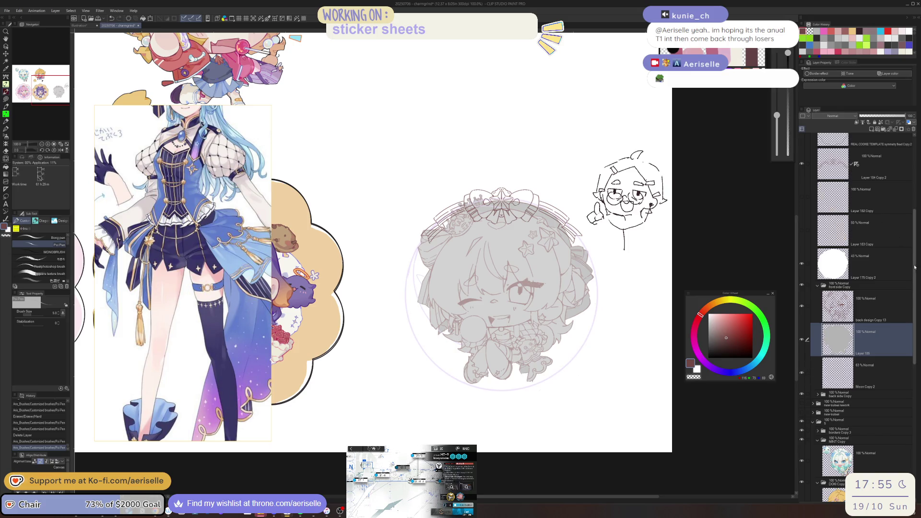
scroll(863, 279, up, 2)
Hide the white 43% overlay and toggle Layer 185's grey fill off and on.
click(801, 301)
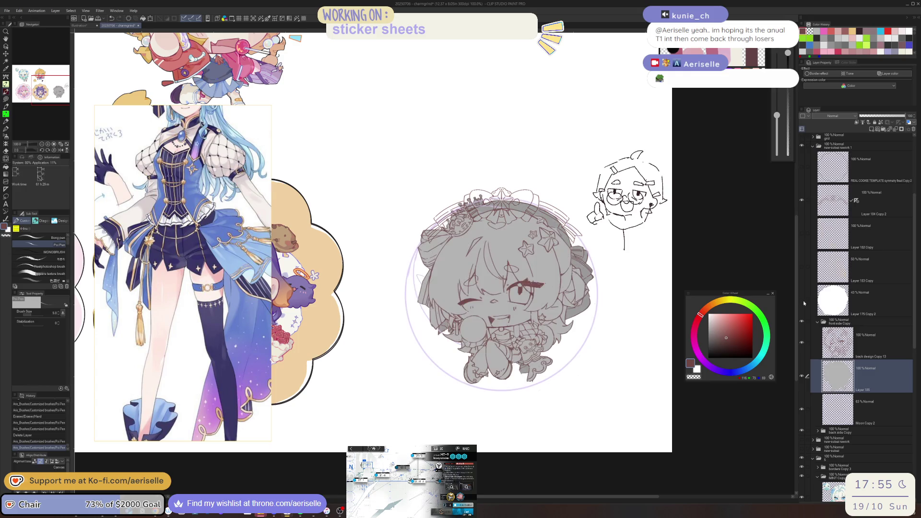
click(801, 377)
click(801, 377)
click(802, 377)
click(802, 378)
click(801, 377)
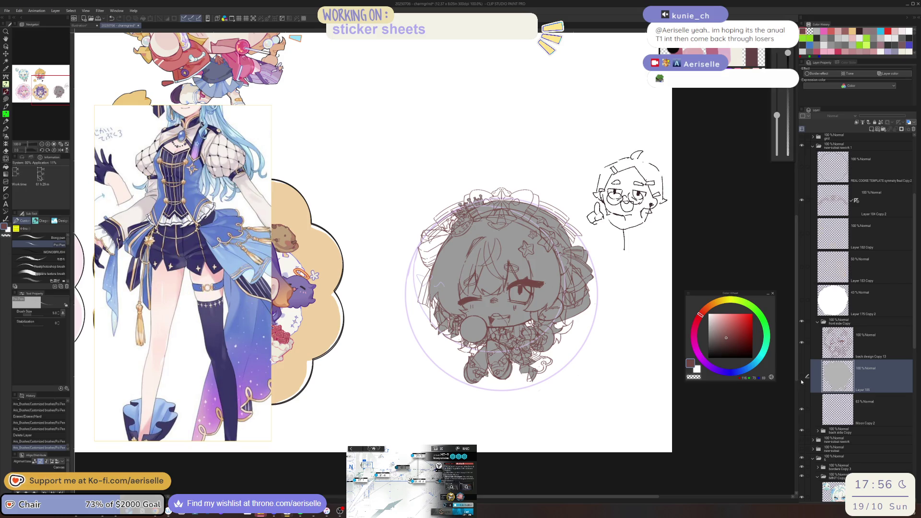
click(802, 378)
click(802, 378)
scroll(524, 281, up, 1)
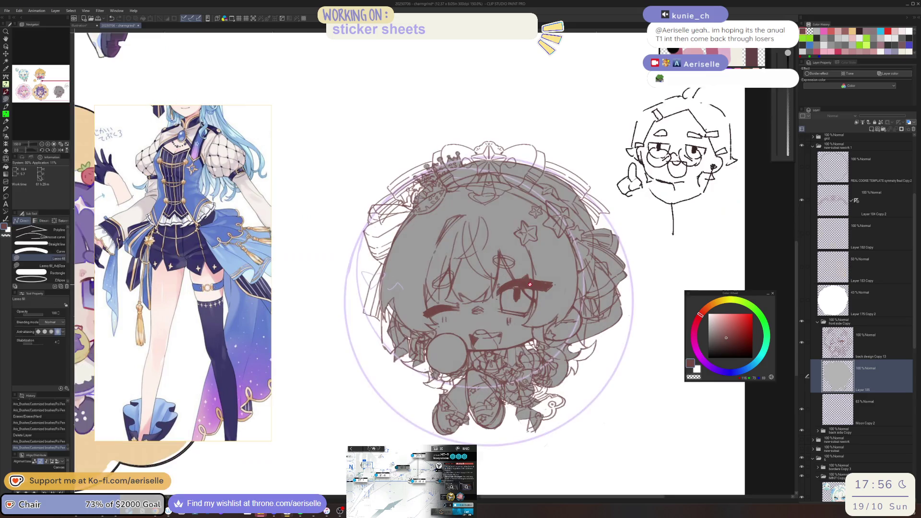
Make the back design sketch layer active and lasso around the right eye.
click(516, 302)
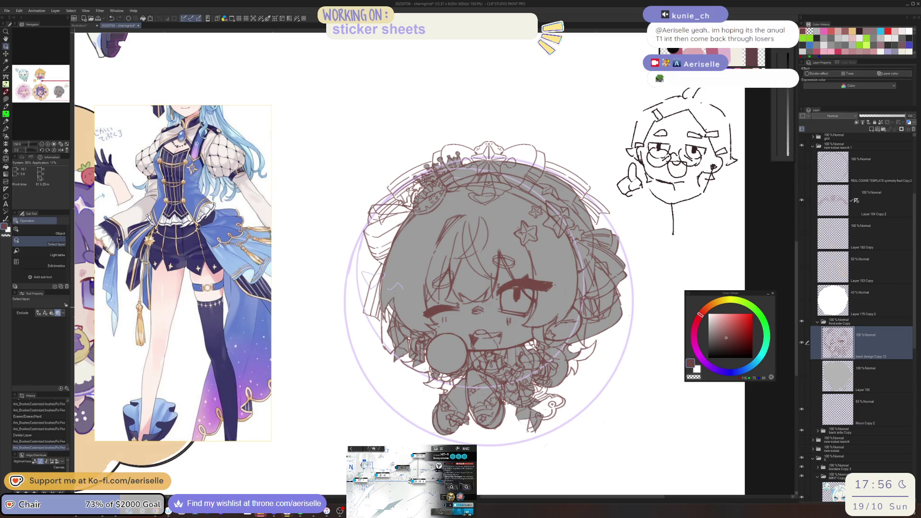
scroll(491, 317, up, 1)
key(m)
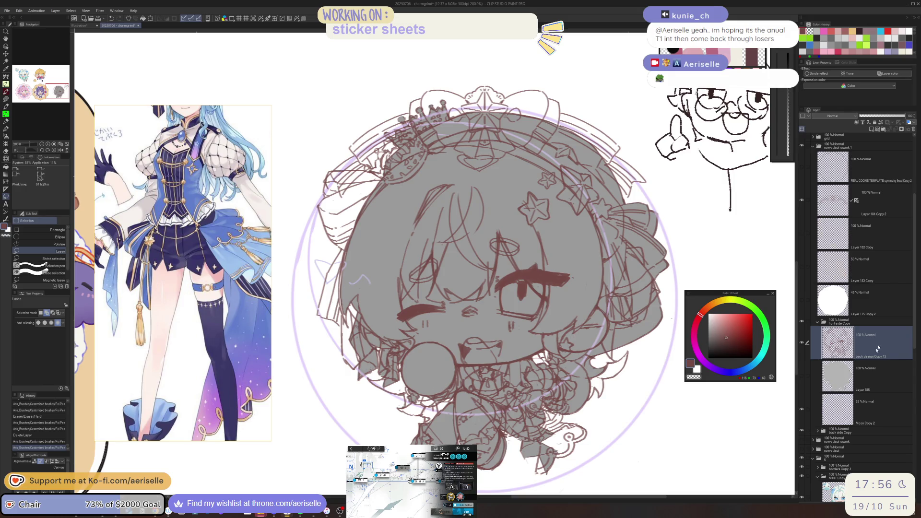
scroll(915, 321, down, 2)
scroll(915, 321, down, 5)
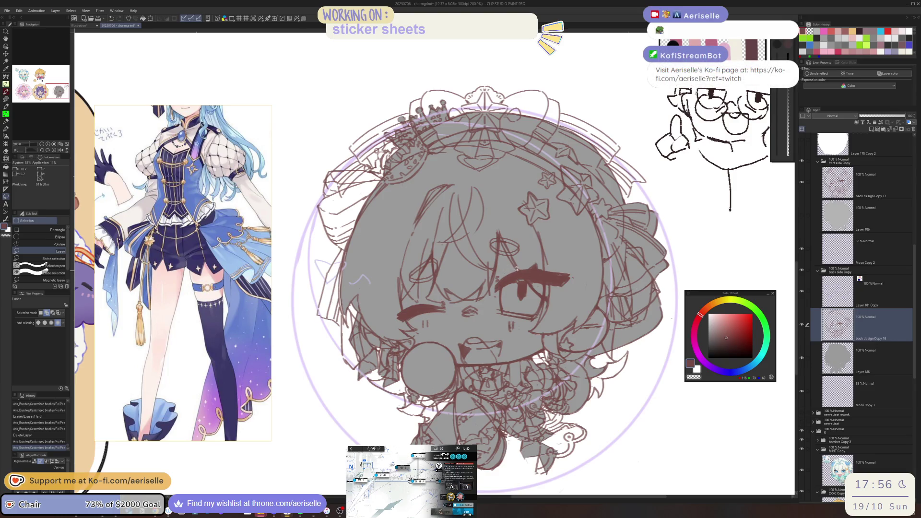
mouse_move(497, 282)
mouse_down()
mouse_move(495, 315)
mouse_move(540, 309)
mouse_move(530, 267)
mouse_up()
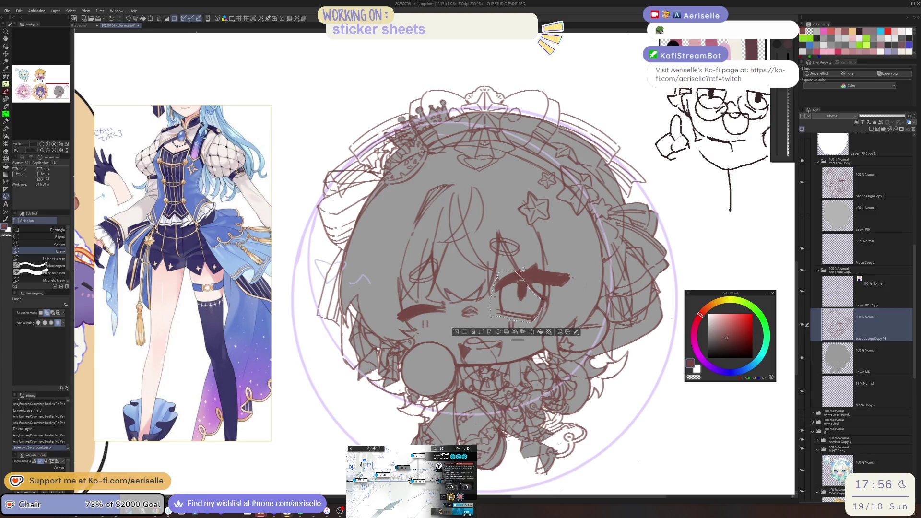
mouse_move(544, 293)
mouse_down()
mouse_move(544, 280)
mouse_move(511, 260)
mouse_up()
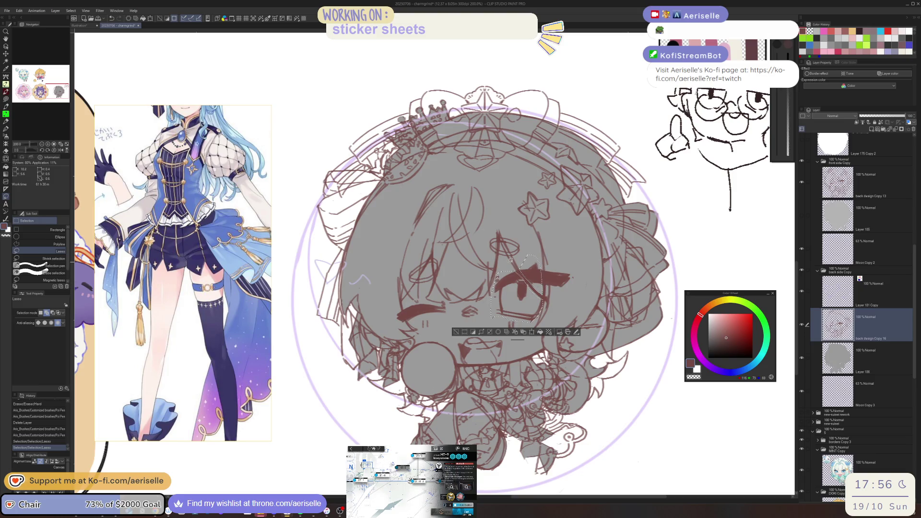
Extend the lasso over the eye's upper right and the closed eye, front side folder hidden.
click(804, 160)
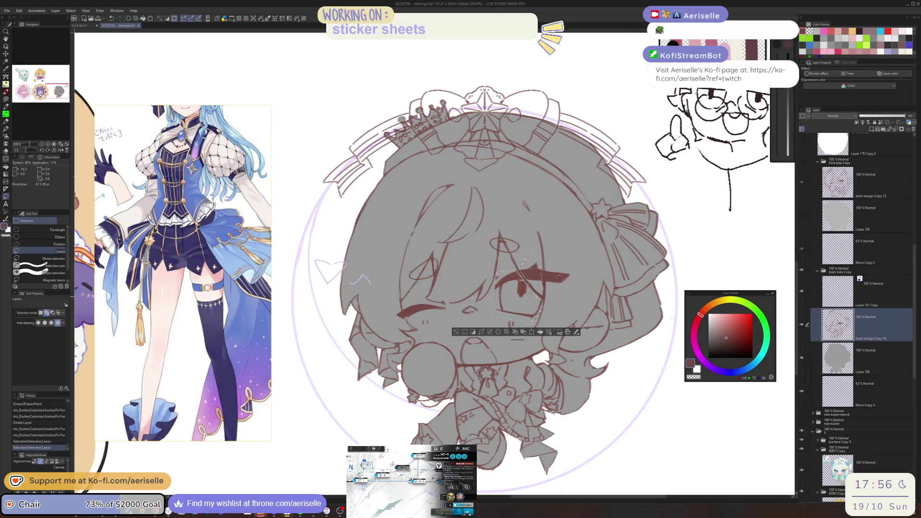
mouse_move(533, 259)
mouse_down()
mouse_move(578, 275)
mouse_move(559, 248)
mouse_up()
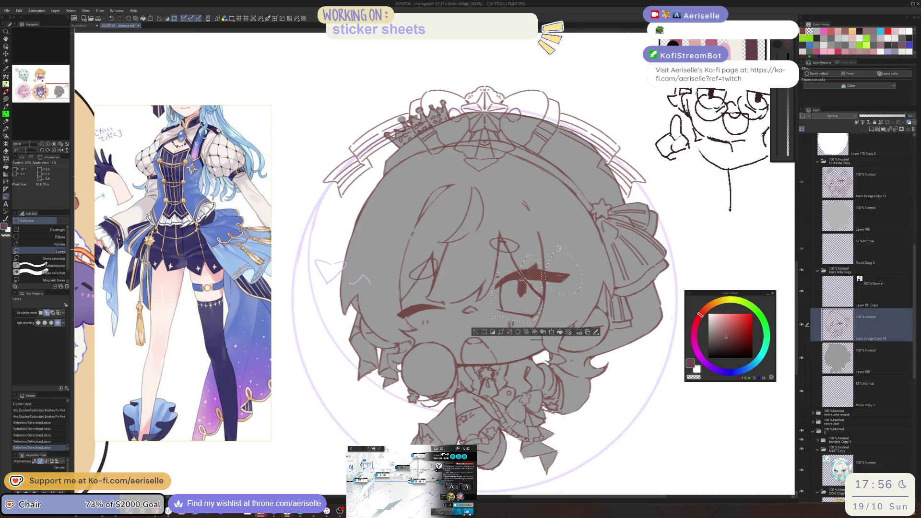
click(802, 160)
click(802, 161)
mouse_move(471, 305)
mouse_down()
mouse_move(458, 311)
mouse_move(426, 299)
mouse_move(408, 303)
mouse_move(403, 312)
mouse_move(412, 315)
mouse_up()
key(ctrl+z)
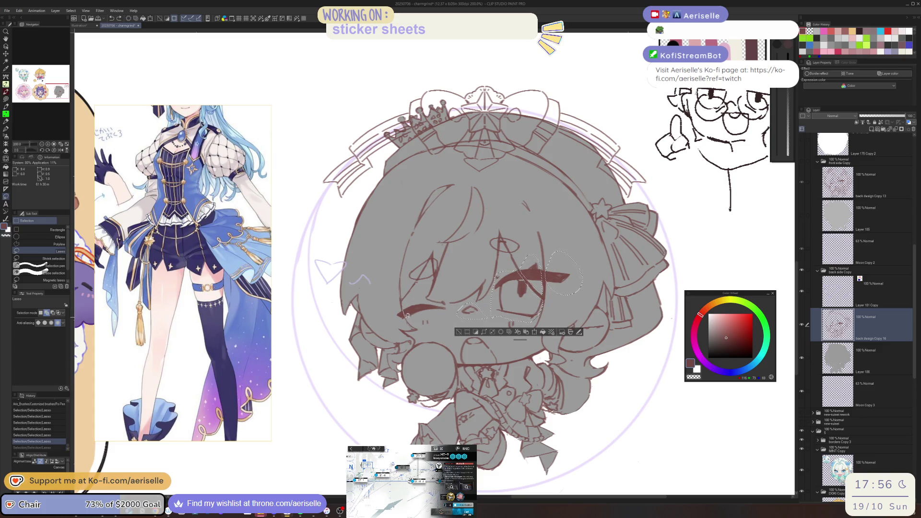
key(ctrl+y)
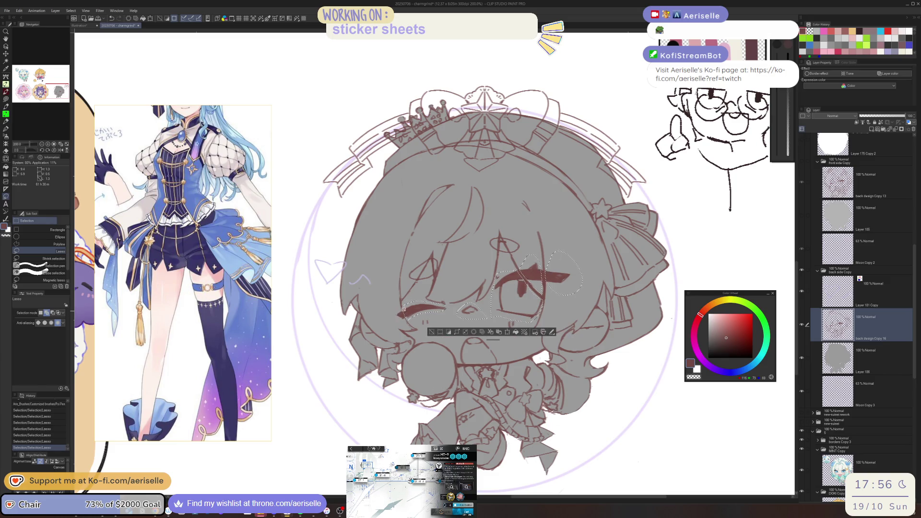
scroll(402, 312, up, 2)
scroll(407, 326, down, 2)
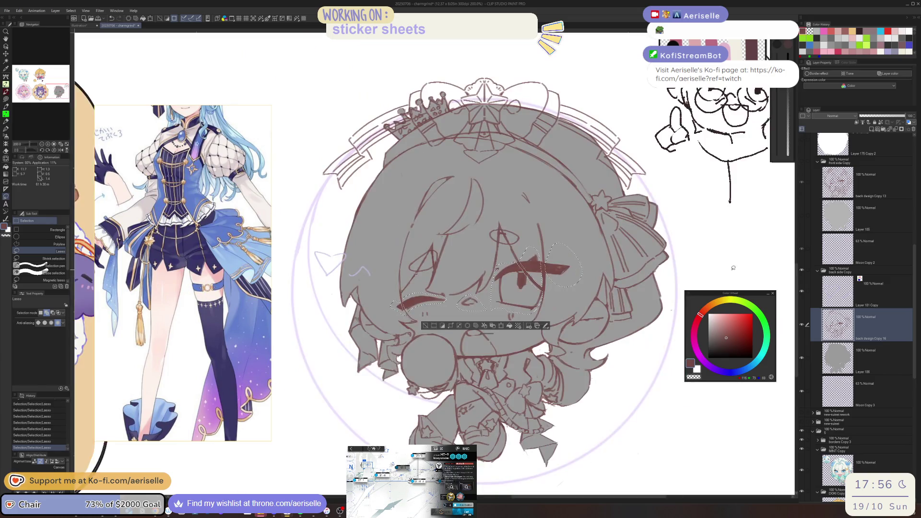
Add both blush marks under the eyes to the lasso selection.
click(802, 162)
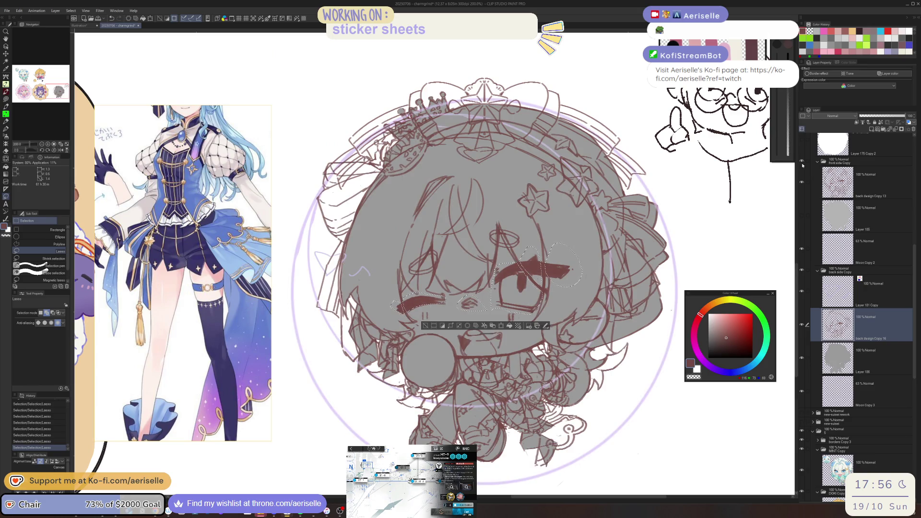
click(802, 163)
drag(439, 311, 438, 313)
drag(522, 313, 523, 314)
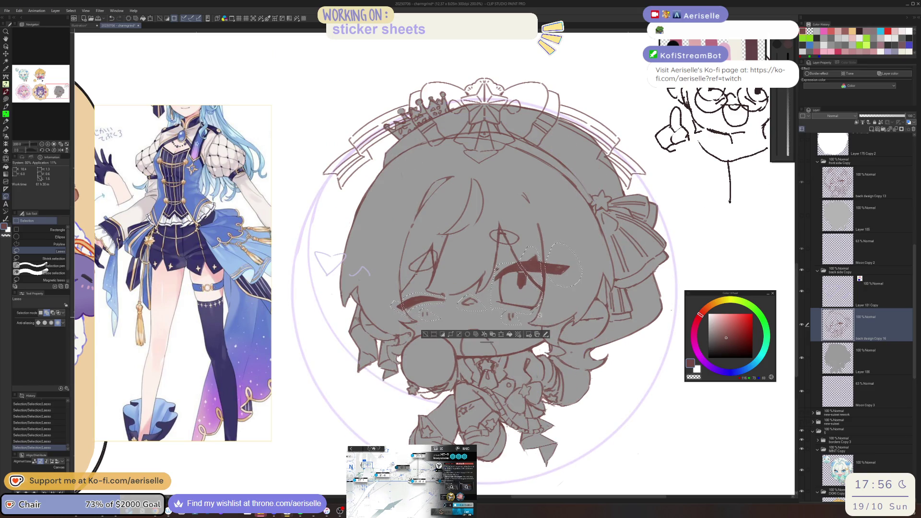
click(802, 163)
click(802, 163)
key(ctrl+minus)
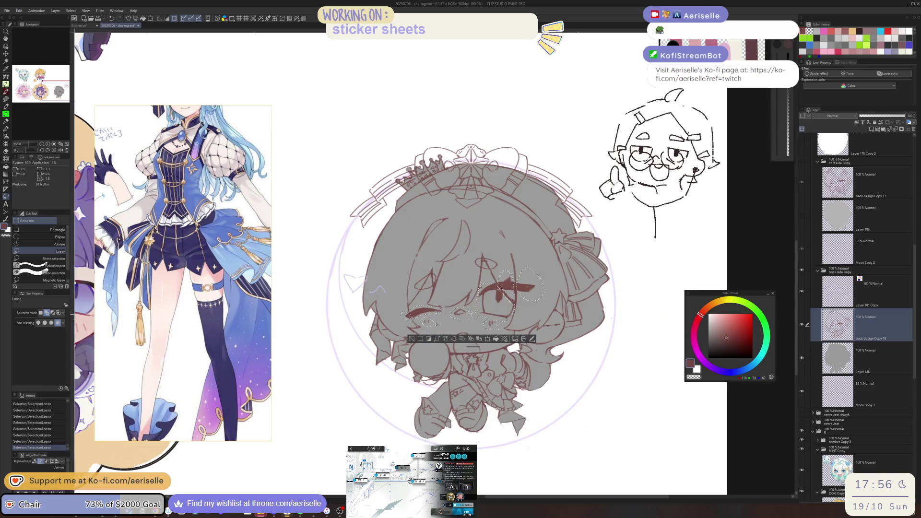
click(802, 162)
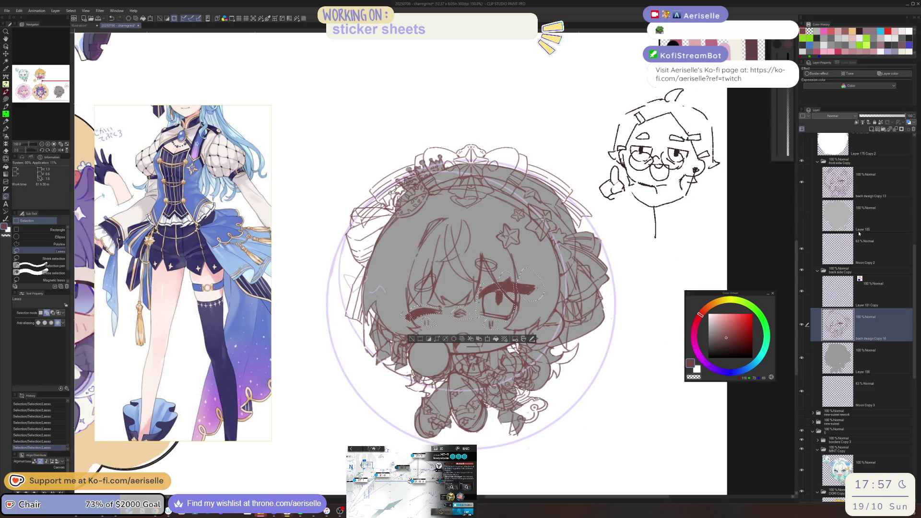
Deselect, hide the grey back side folder, and restart the lasso on back design Copy 13.
click(413, 339)
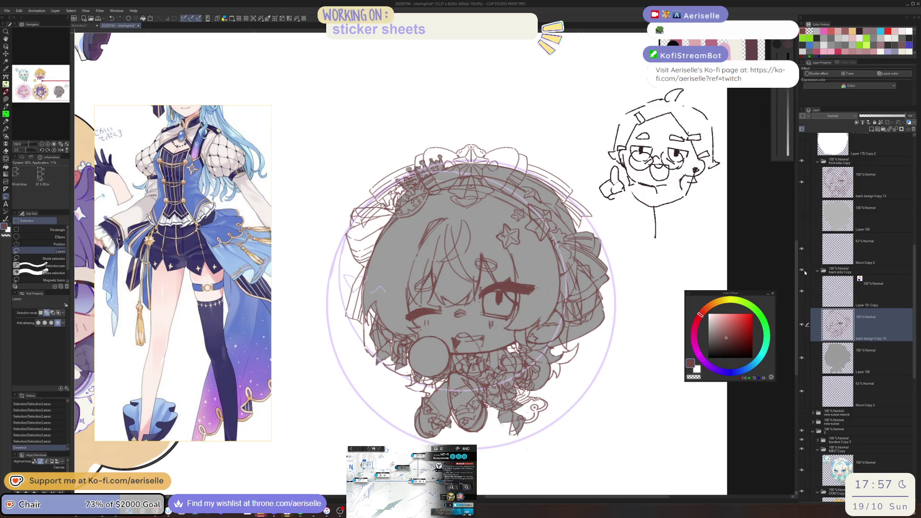
click(802, 270)
click(838, 183)
scroll(502, 290, up, 3)
mouse_move(502, 288)
mouse_down()
mouse_move(454, 296)
mouse_move(449, 379)
mouse_move(528, 386)
mouse_move(554, 353)
mouse_move(506, 290)
mouse_move(551, 330)
mouse_move(564, 309)
mouse_move(512, 261)
mouse_up()
Lasso the right eyebrow, the nose and the closed eye.
mouse_move(560, 294)
mouse_down()
mouse_move(567, 316)
mouse_move(613, 268)
mouse_move(563, 290)
mouse_up()
key(ctrl+z)
drag(459, 294, 571, 252)
drag(533, 315, 550, 336)
mouse_move(468, 312)
mouse_down()
mouse_move(464, 304)
mouse_move(394, 311)
mouse_move(385, 323)
mouse_move(398, 349)
mouse_move(472, 337)
mouse_up()
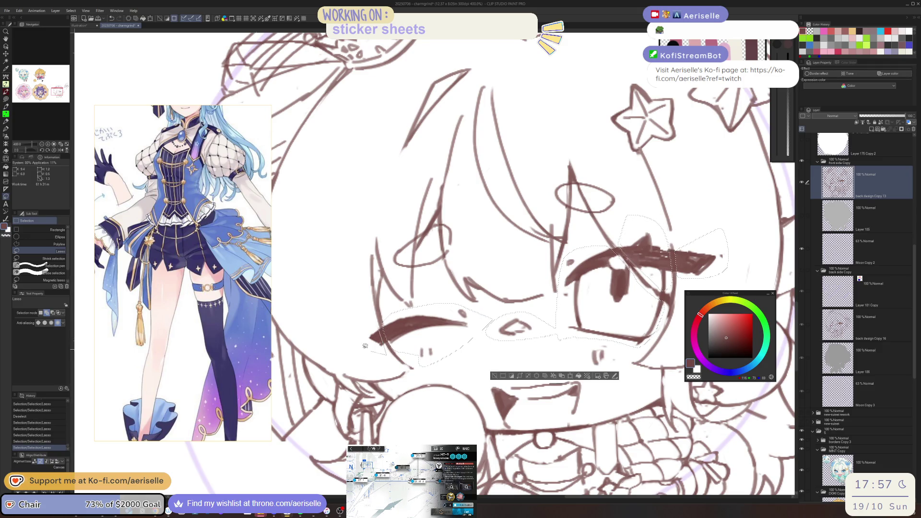
scroll(612, 346, down, 2)
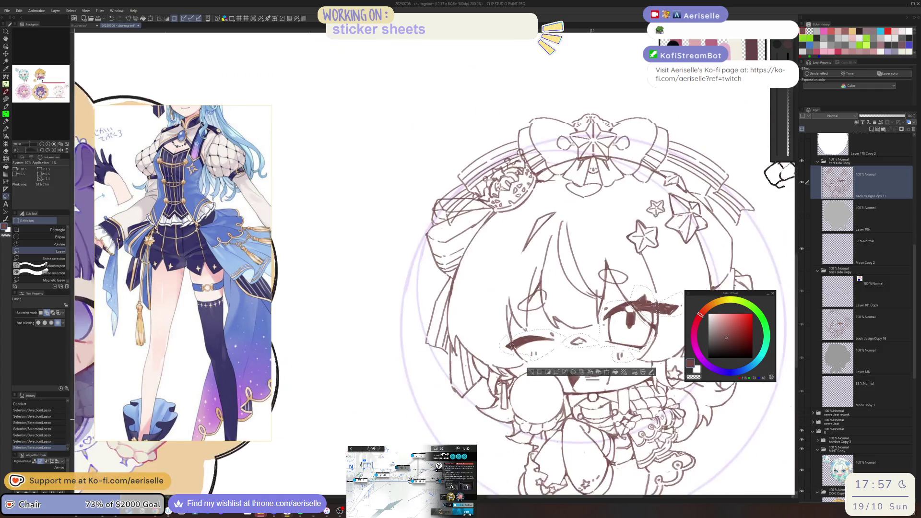
drag(702, 382, 610, 348)
Show the grey back side silhouette, nudge the selected features up slightly, and deselect.
click(802, 270)
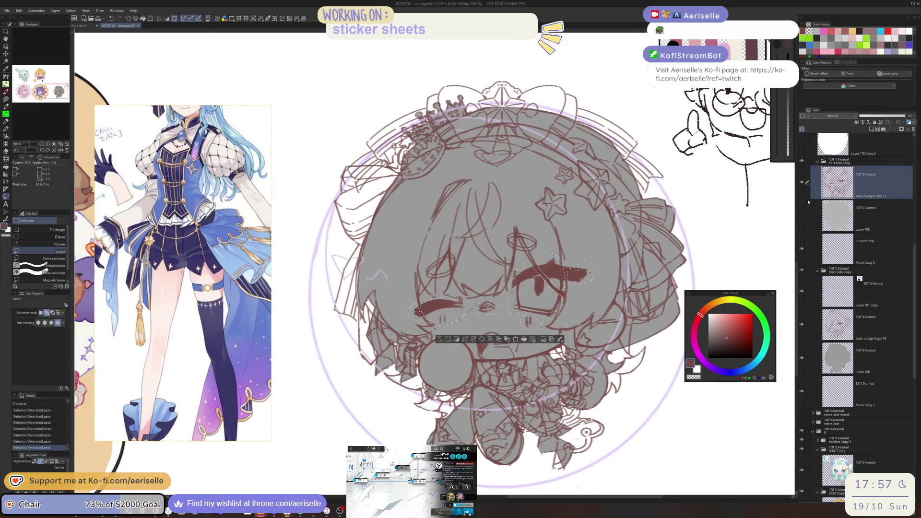
key(k)
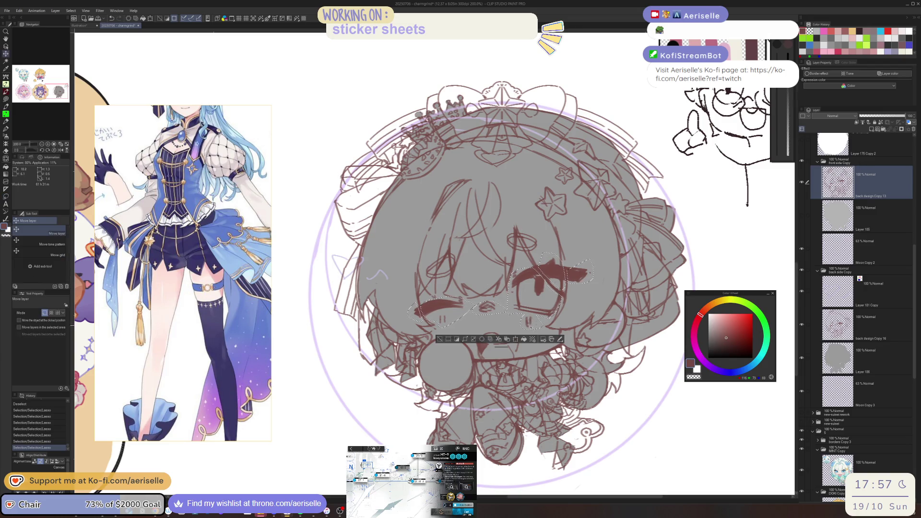
drag(532, 327, 531, 319)
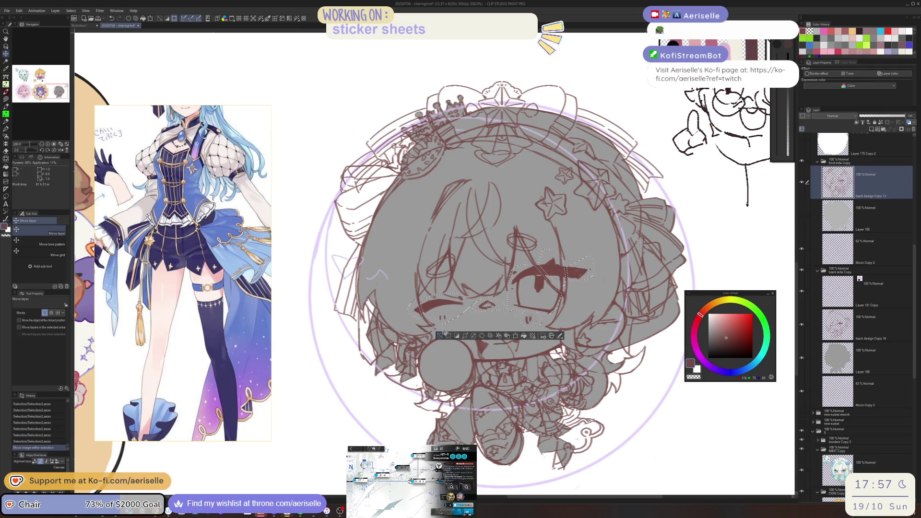
key(ctrl+d)
drag(653, 306, 638, 302)
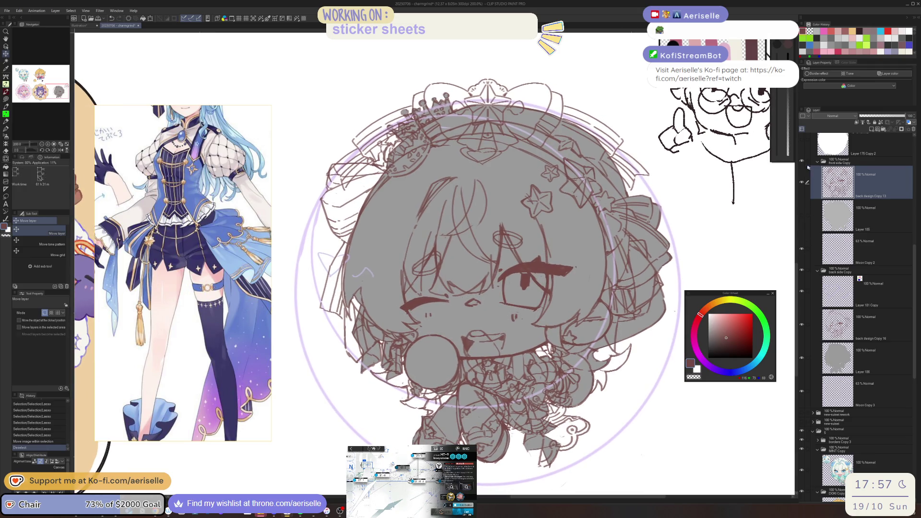
Show Layer 185's grey fill and darken the eyebrow over the open eye with the pen.
click(801, 215)
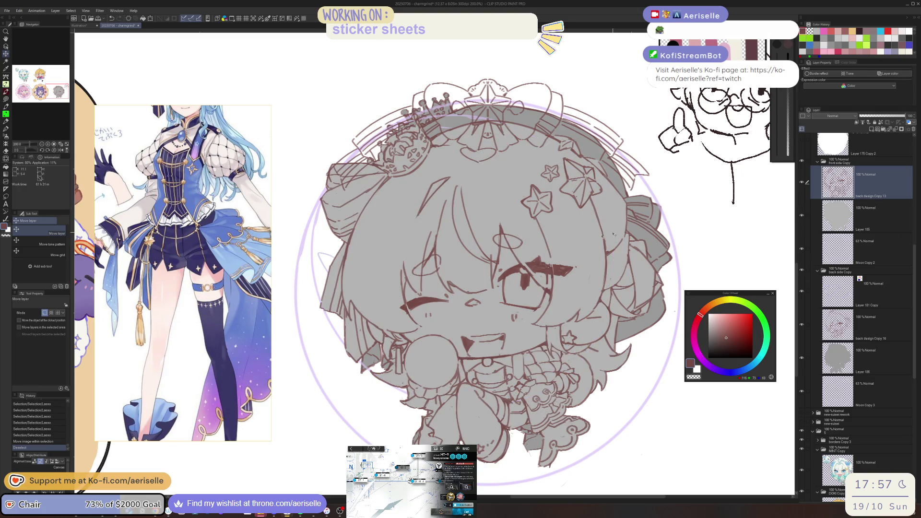
scroll(537, 261, up, 3)
scroll(562, 243, down, 1)
scroll(562, 244, up, 3)
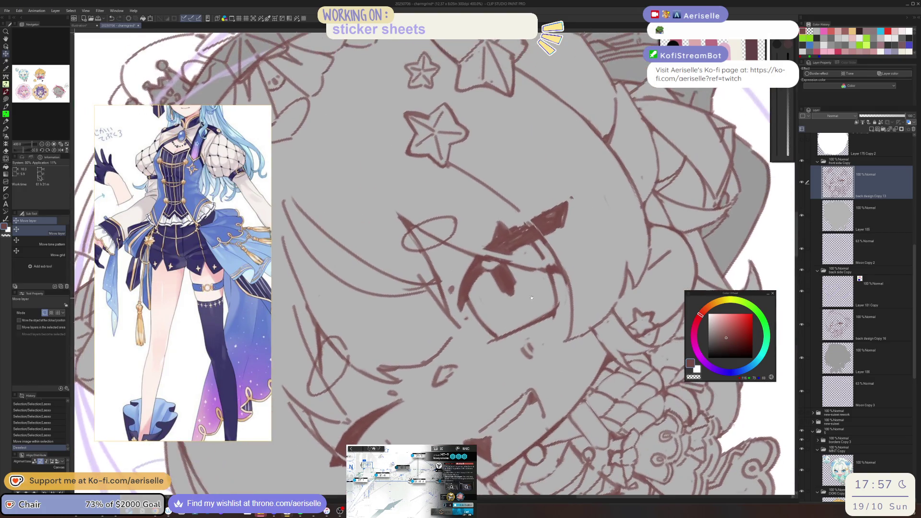
key(p)
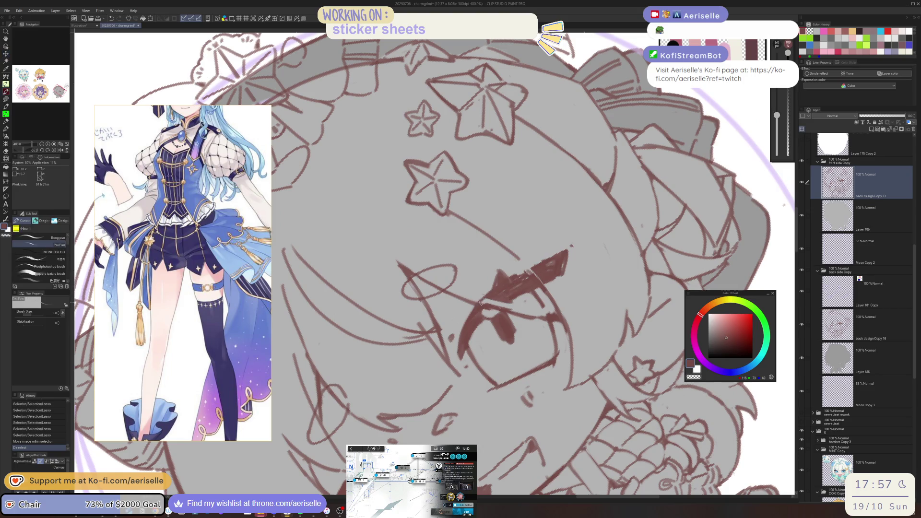
drag(480, 240, 518, 258)
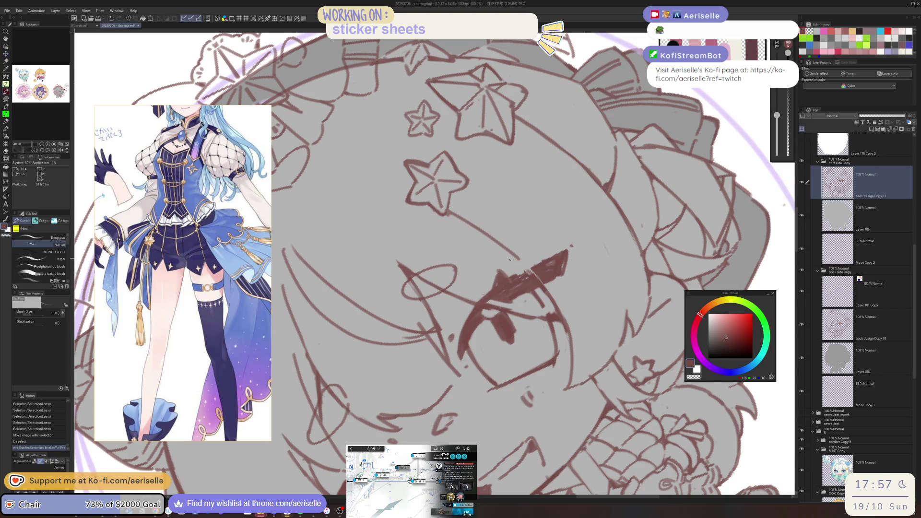
key(ctrl+z)
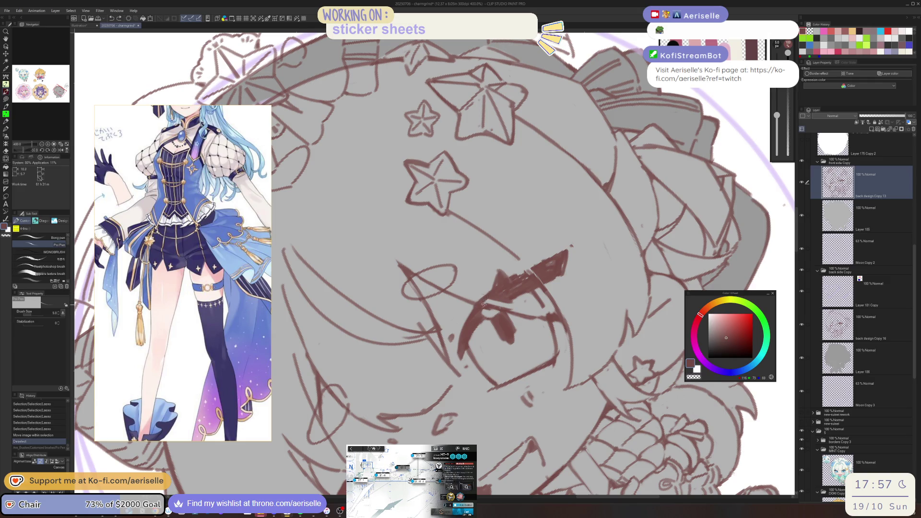
key(ctrl+y)
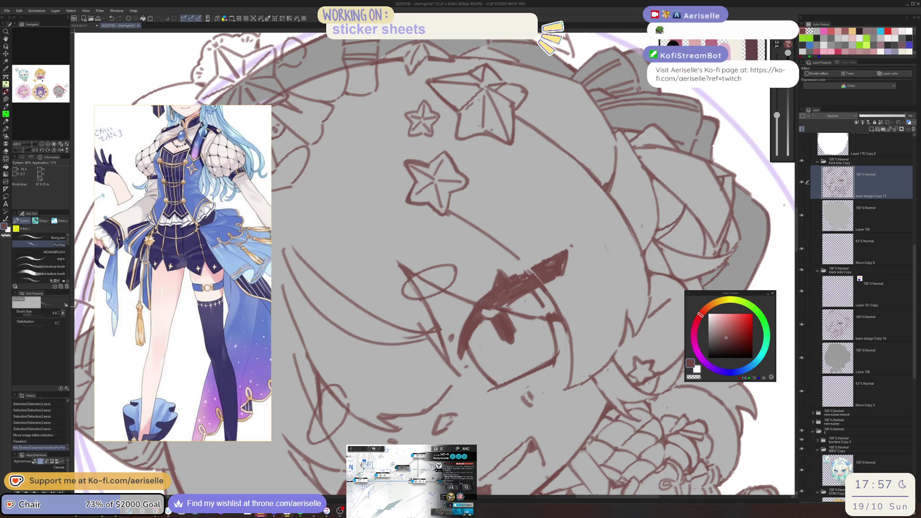
mouse_move(522, 285)
mouse_down()
mouse_move(511, 283)
mouse_move(535, 262)
mouse_move(407, 352)
mouse_move(408, 374)
mouse_move(432, 389)
mouse_move(429, 404)
mouse_up()
Rotate and mirror the view to check proportions, adding a short stroke to the eye.
key(asciicircum)
key(asciicircum)
key(h)
key(e)
key(h)
Erase a small stray mark on the face while checking it in a mirrored view.
key(asciicircum)
key(minus)
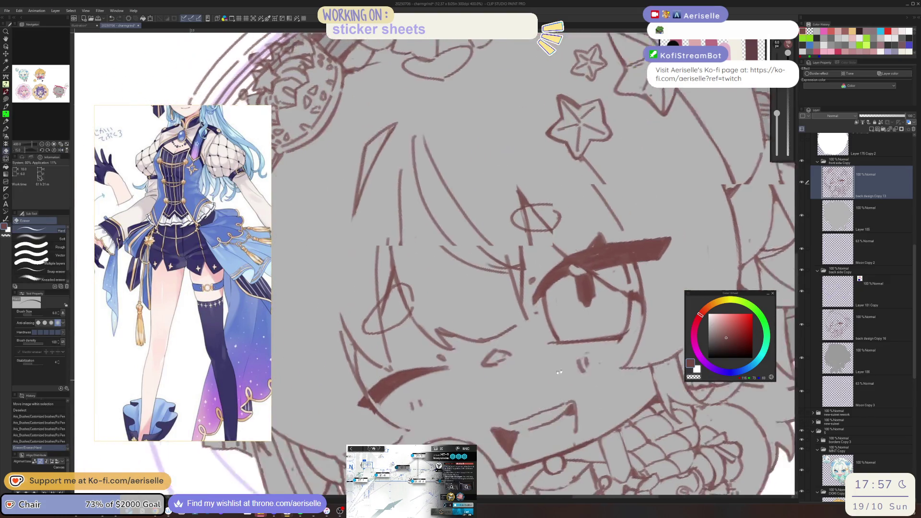
key(p)
drag(405, 394, 397, 384)
key(ctrl+minus)
key(asciicircum)
key(h)
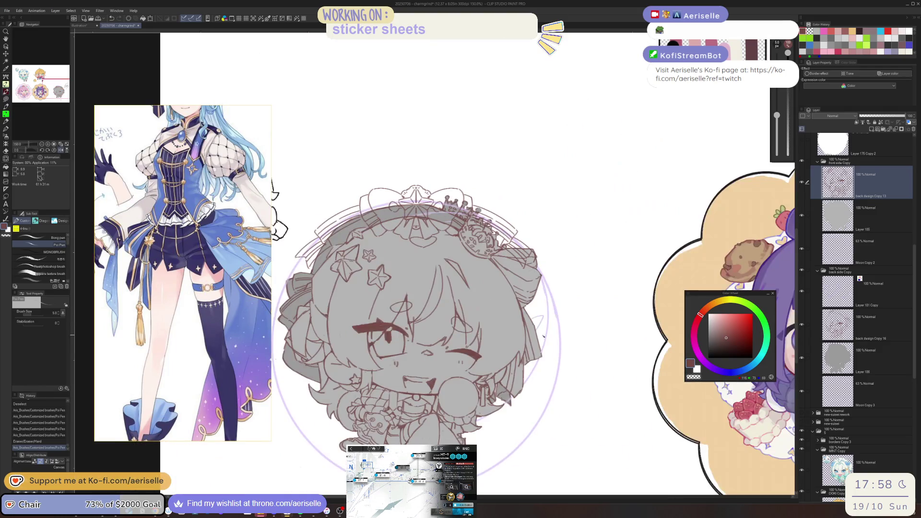
key(ctrl+plus)
key(e)
drag(403, 239, 408, 242)
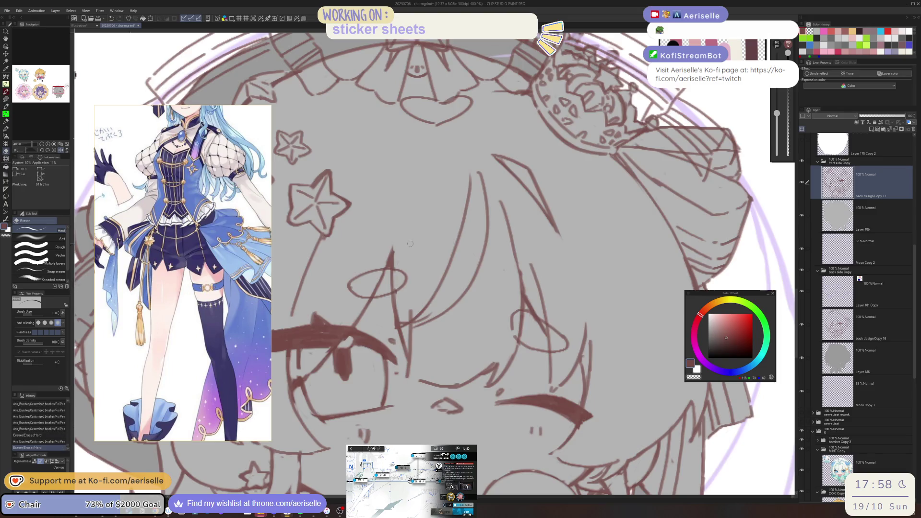
key(h)
scroll(576, 364, down, 5)
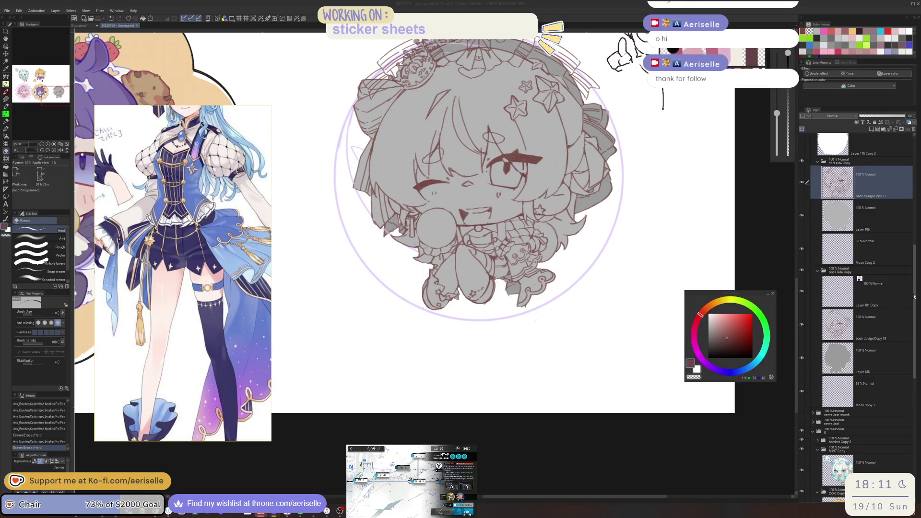
Add a new empty Layer 187 above Layer 182 Copy.
scroll(919, 241, up, 3)
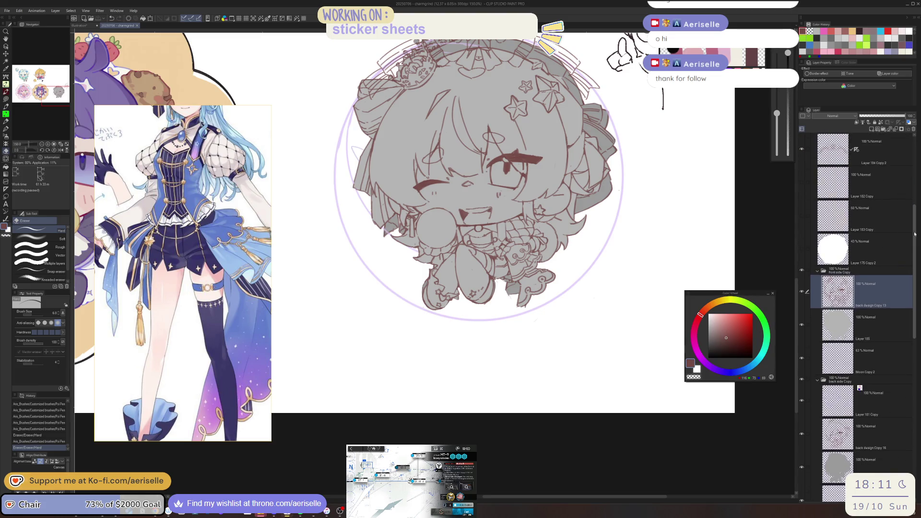
scroll(907, 228, up, 3)
click(801, 246)
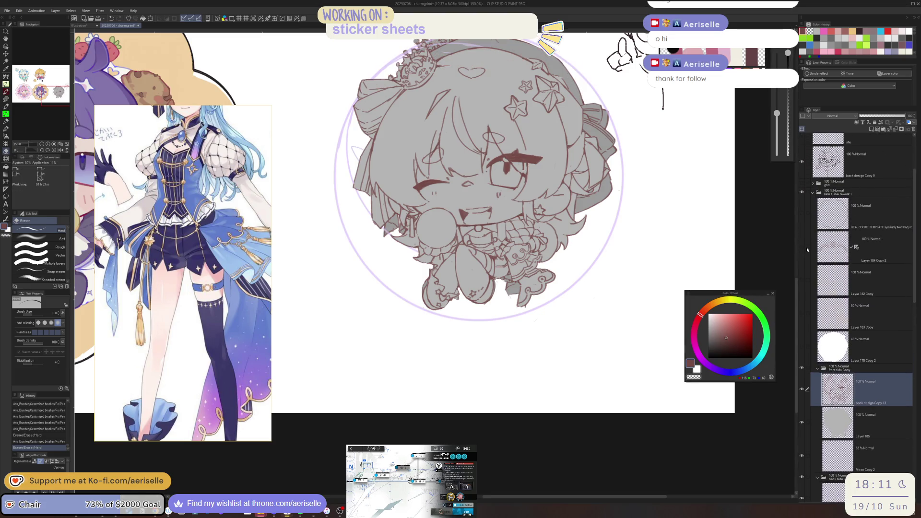
click(801, 246)
drag(599, 277, 599, 387)
click(873, 281)
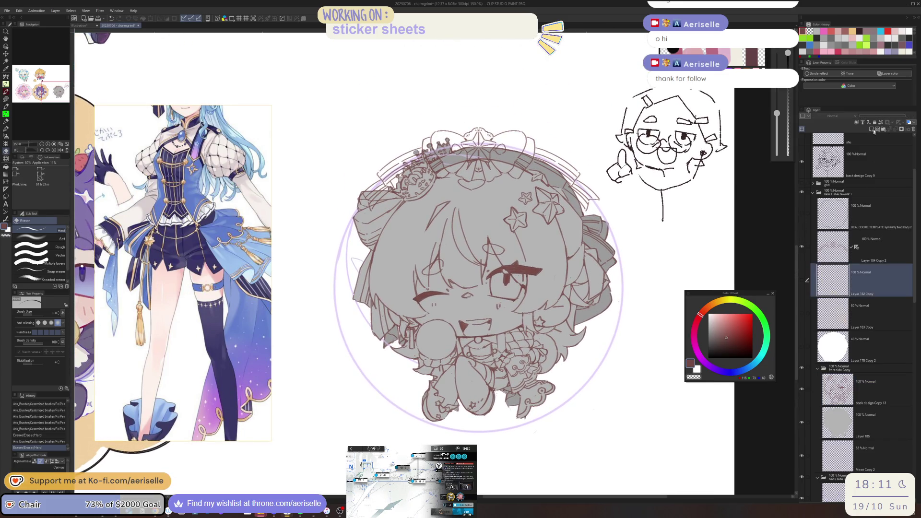
click(872, 130)
Switch the drawing colour to blue and keep Layer 187 as the working layer.
click(752, 365)
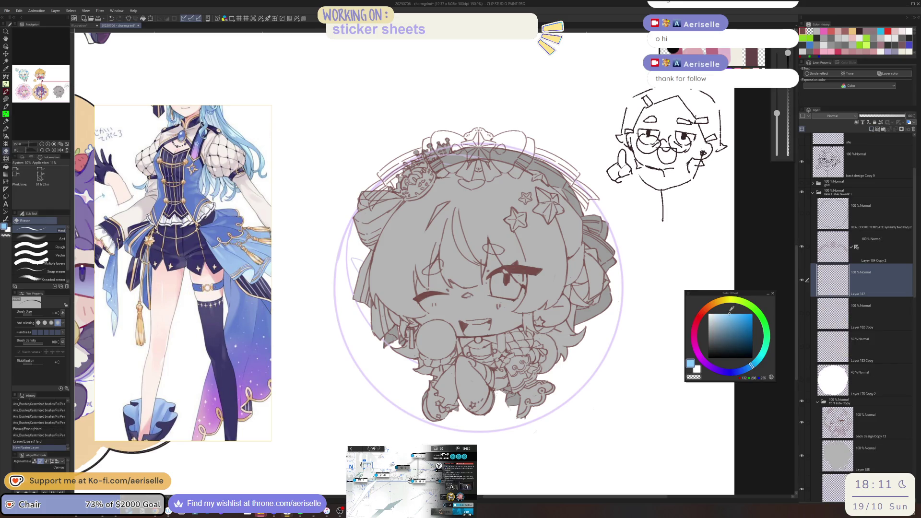
drag(545, 301, 565, 385)
scroll(489, 212, up, 3)
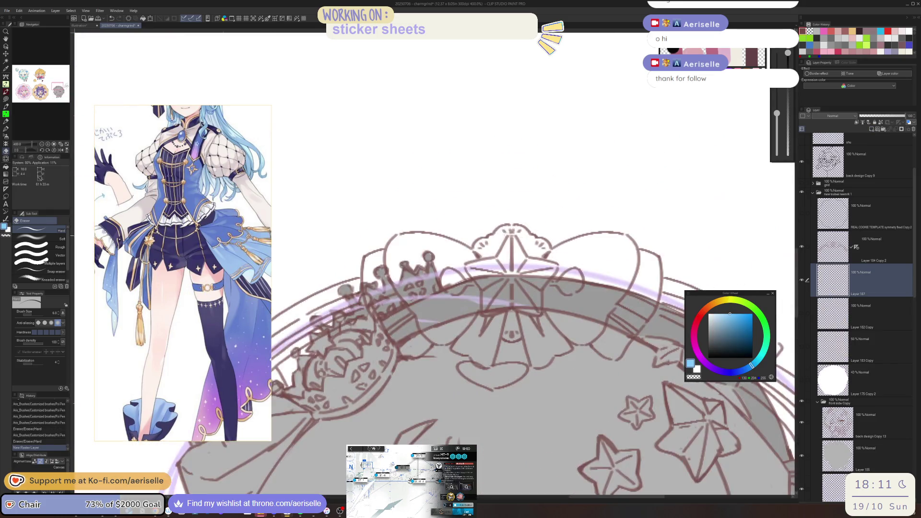
click(874, 240)
click(861, 278)
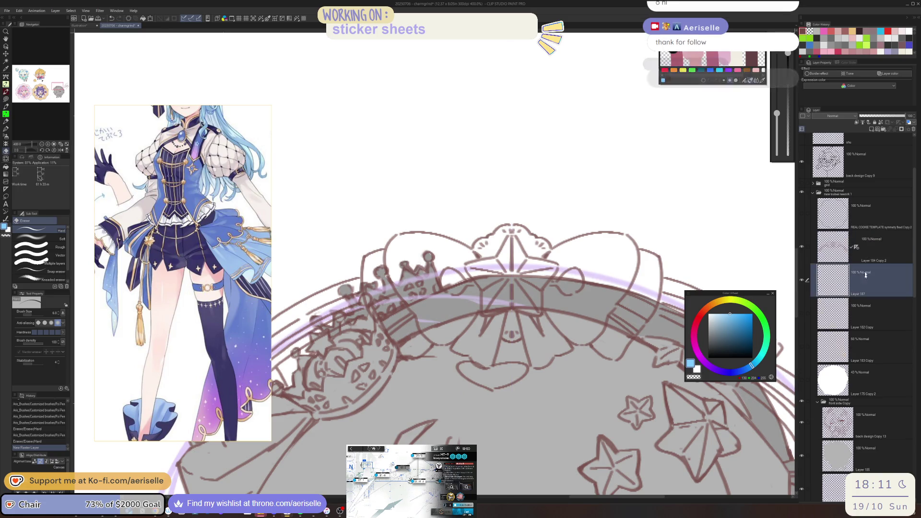
Hide the front side Copy and back side folders, then paste a copy of the bow layer.
click(801, 400)
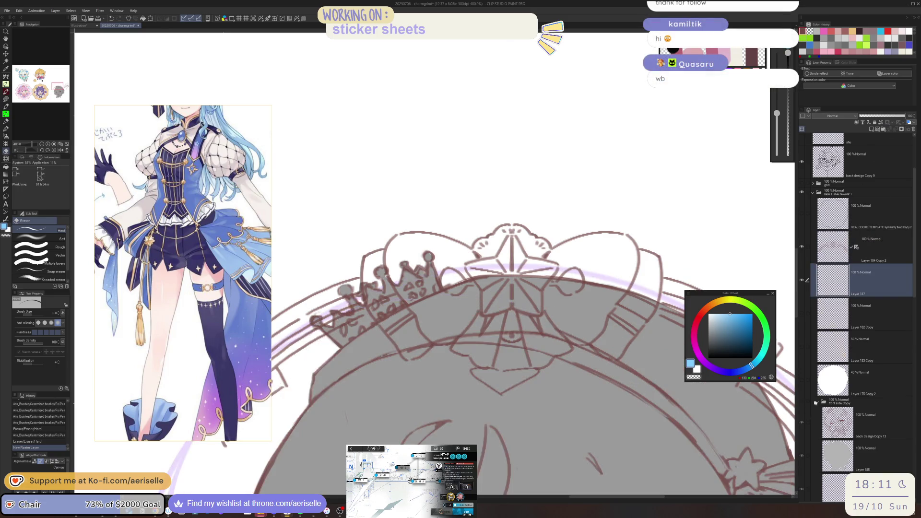
click(817, 401)
click(802, 411)
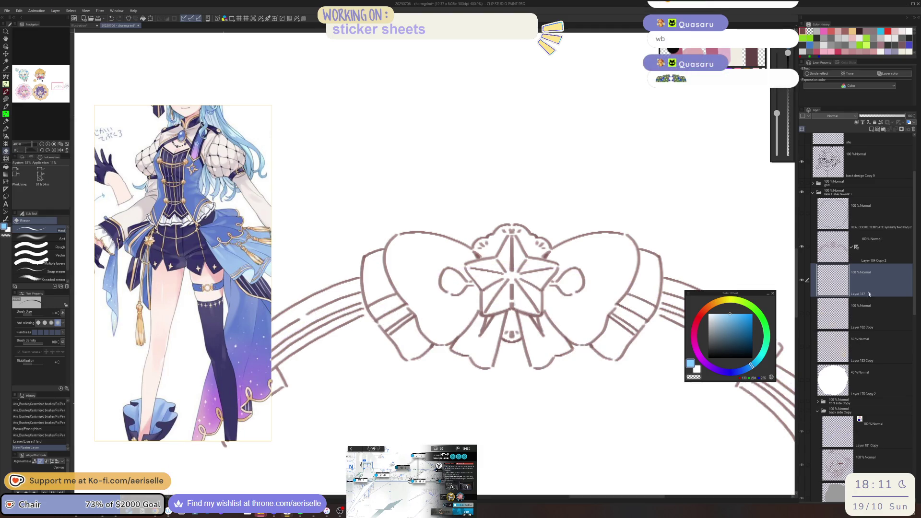
key(ctrl+v)
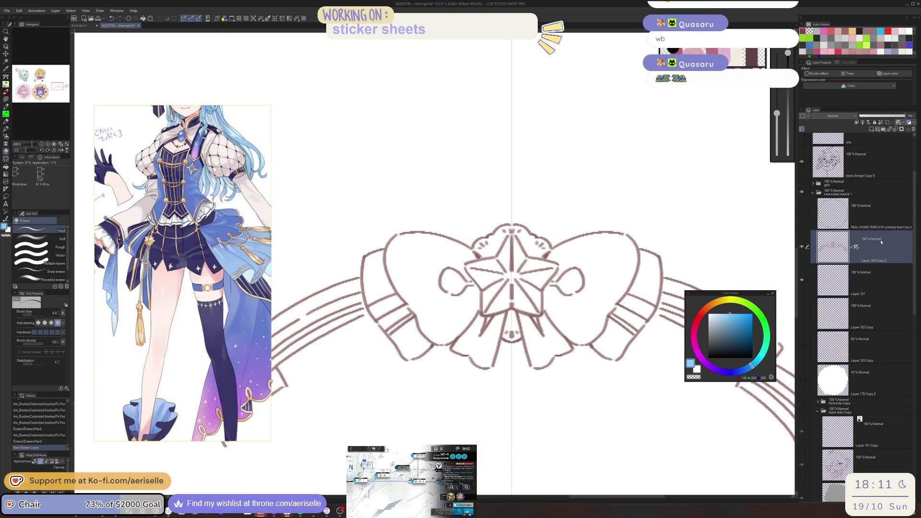
Clear Layer 184 Copy 2 and delete the unused Layer 187.
click(878, 280)
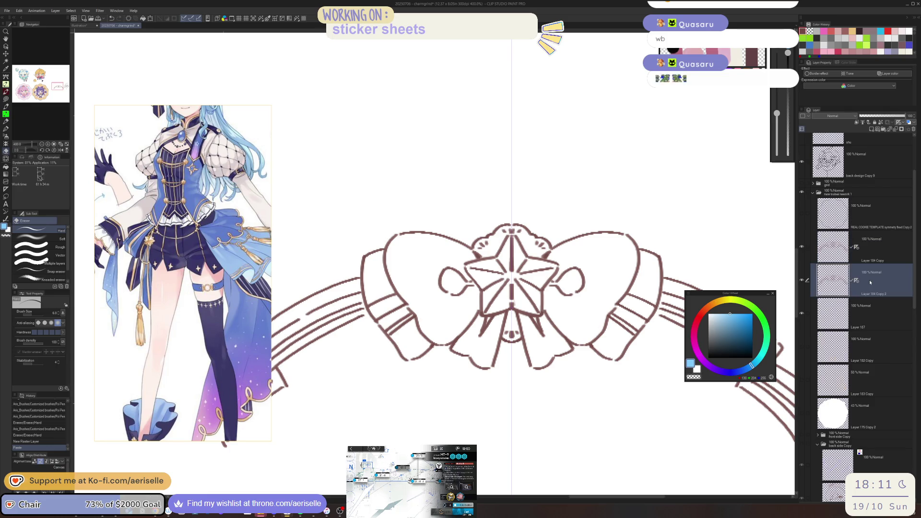
click(126, 19)
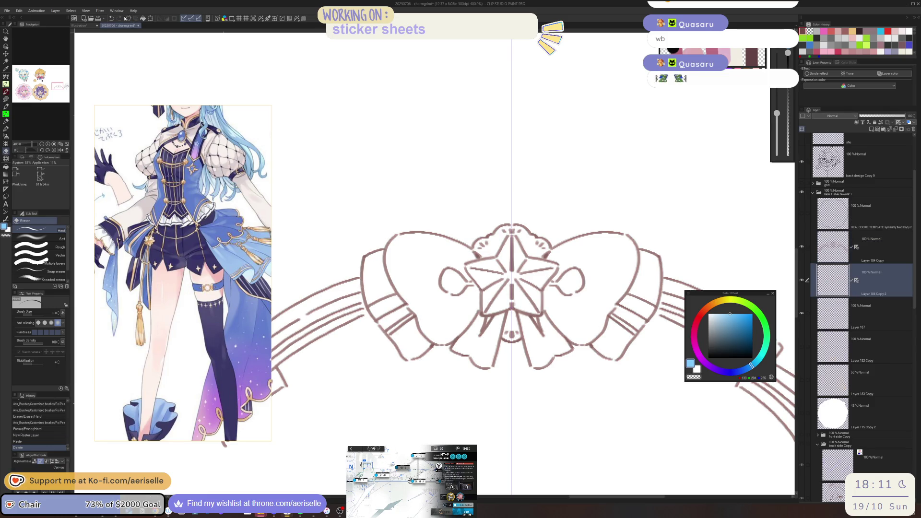
click(872, 308)
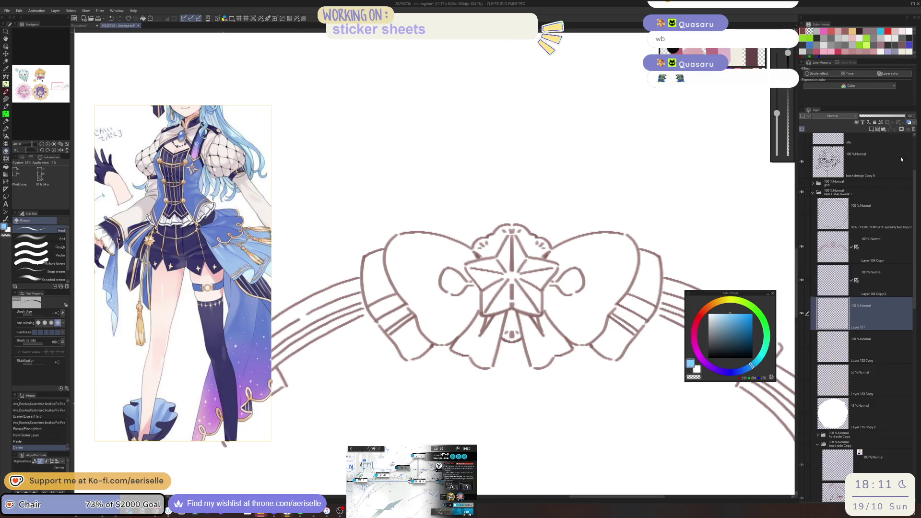
click(914, 129)
key(u)
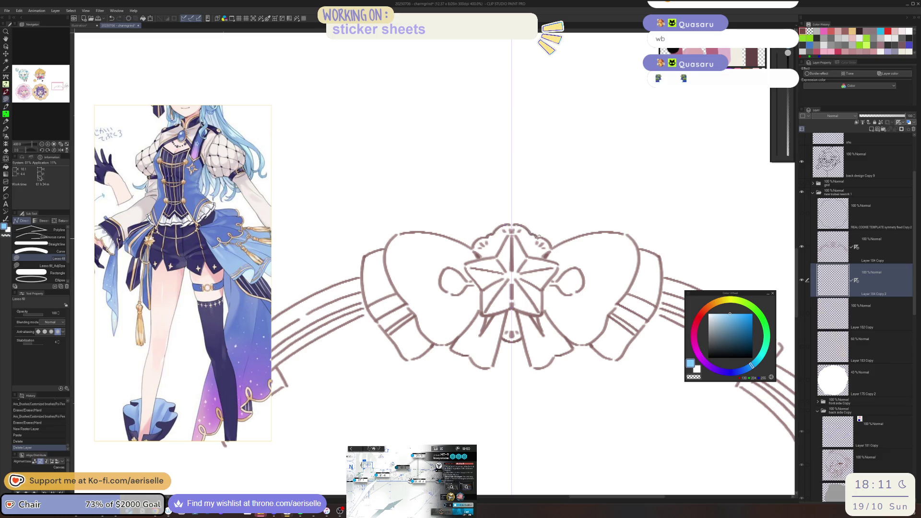
Lasso-fill the bow's right lobe, centre gap and small gaps with light blue.
mouse_move(553, 245)
mouse_down()
mouse_move(594, 235)
mouse_move(634, 286)
mouse_move(615, 345)
mouse_move(601, 355)
mouse_move(571, 341)
mouse_move(532, 366)
mouse_move(514, 339)
mouse_up()
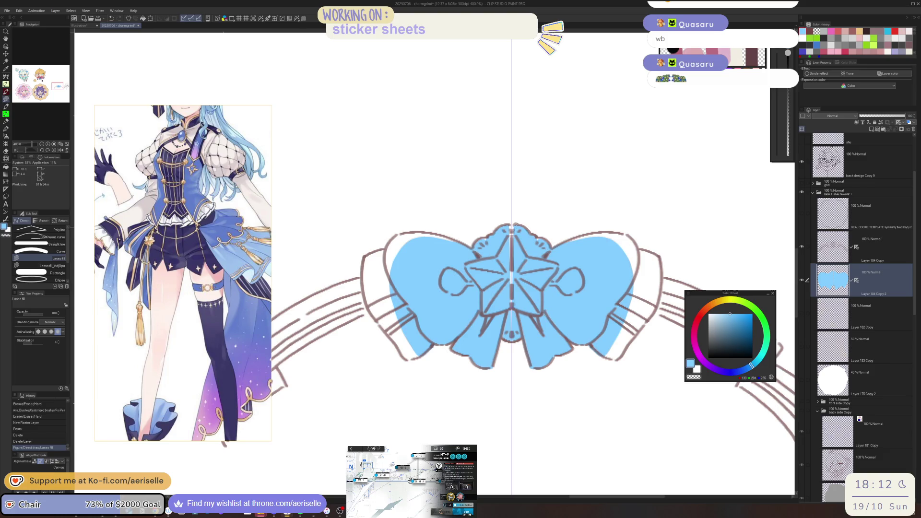
drag(515, 223, 510, 336)
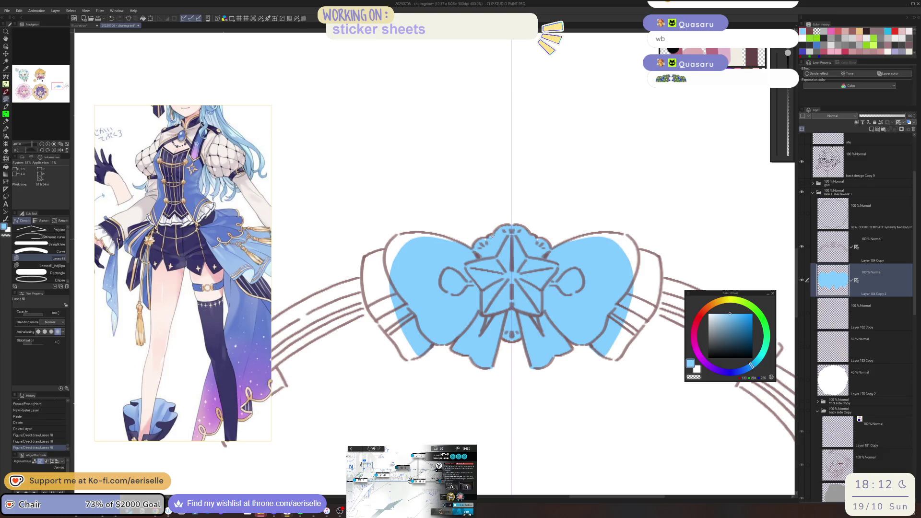
drag(471, 251, 472, 252)
drag(552, 242, 561, 252)
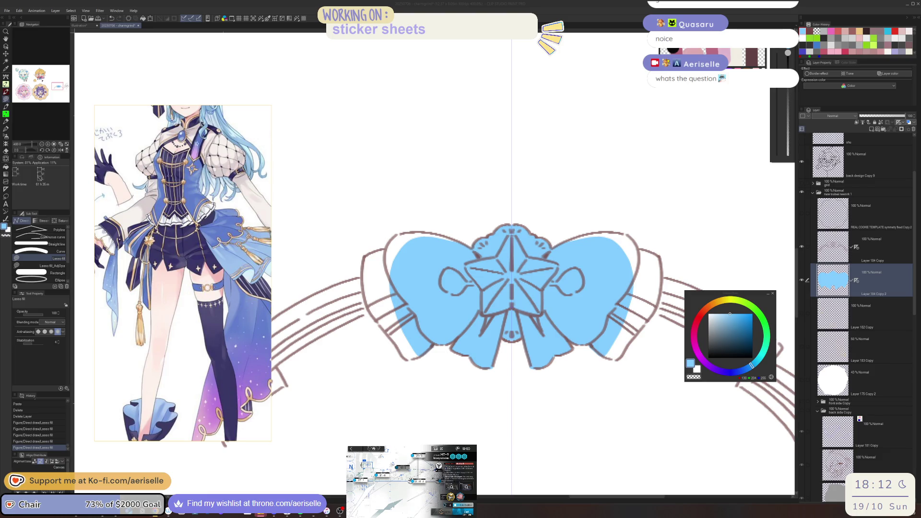
key(h)
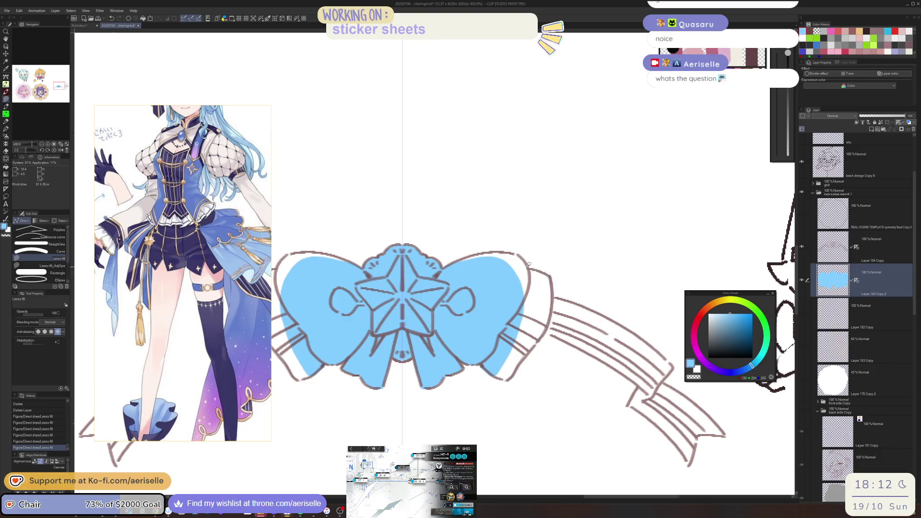
Lasso-fill the lobe's white band and the ribbon tails with light blue.
drag(446, 264, 528, 336)
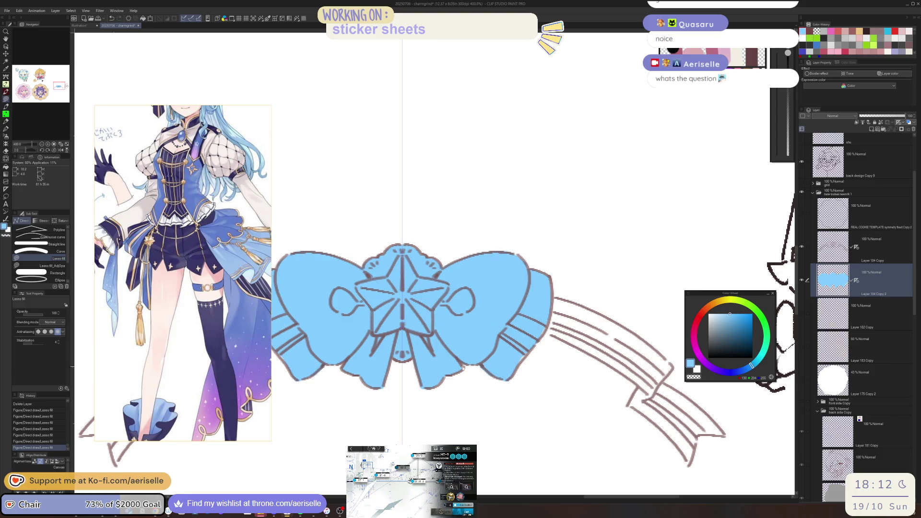
key(h)
drag(396, 331, 560, 331)
drag(443, 326, 508, 286)
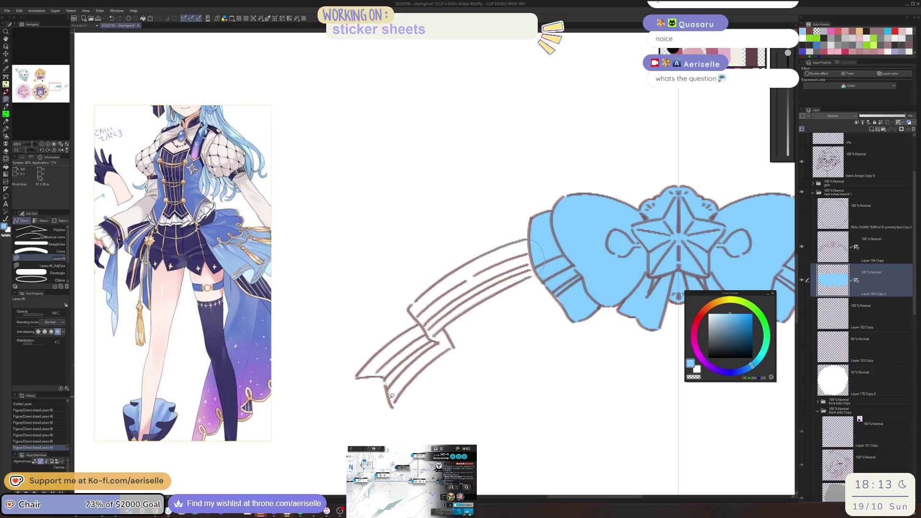
drag(537, 261, 532, 247)
mouse_move(463, 319)
mouse_down()
mouse_move(406, 347)
mouse_move(561, 289)
mouse_up()
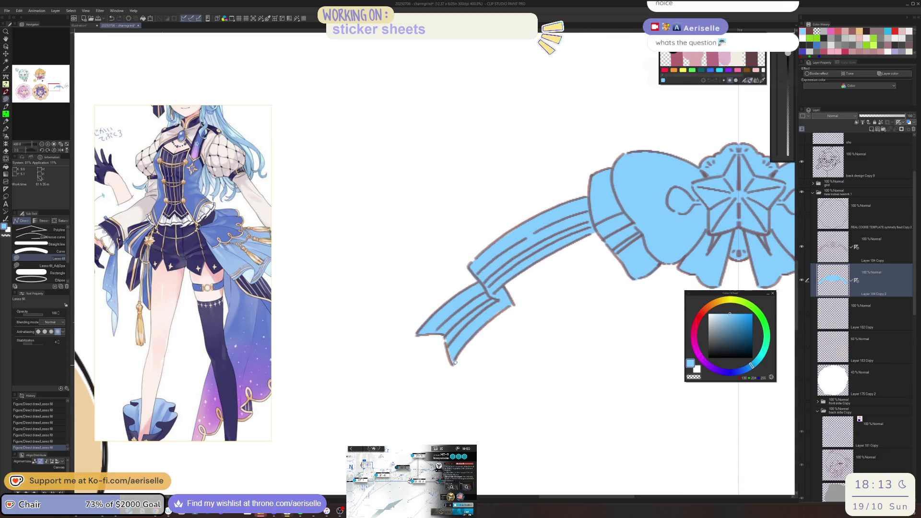
scroll(445, 337, down, 3)
mouse_move(625, 318)
mouse_down()
mouse_move(588, 318)
mouse_move(573, 364)
mouse_up()
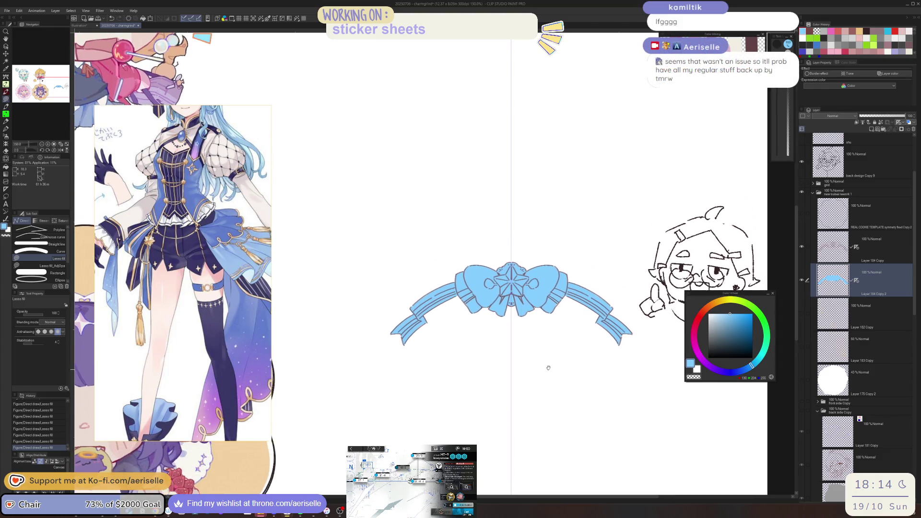
Show the tan star sketch layer, leaving the radiating line sketch hidden.
scroll(431, 311, up, 5)
key(c)
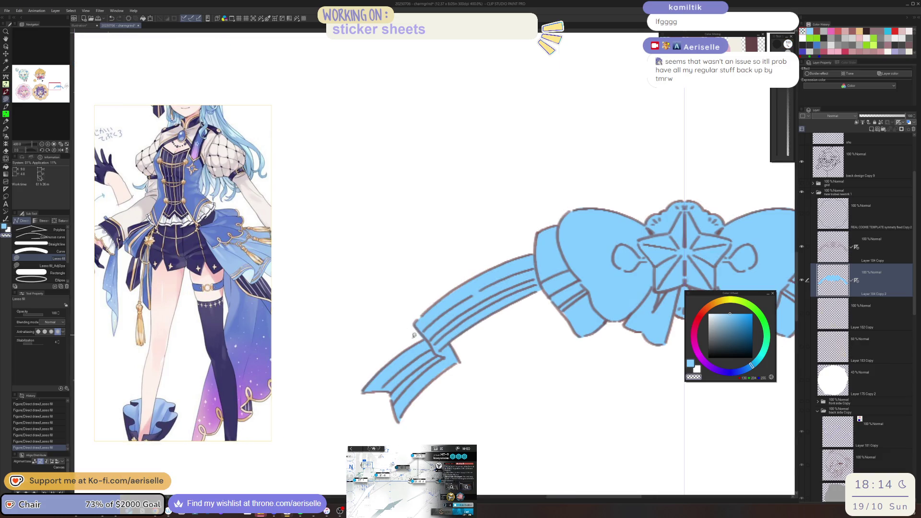
scroll(421, 336, down, 5)
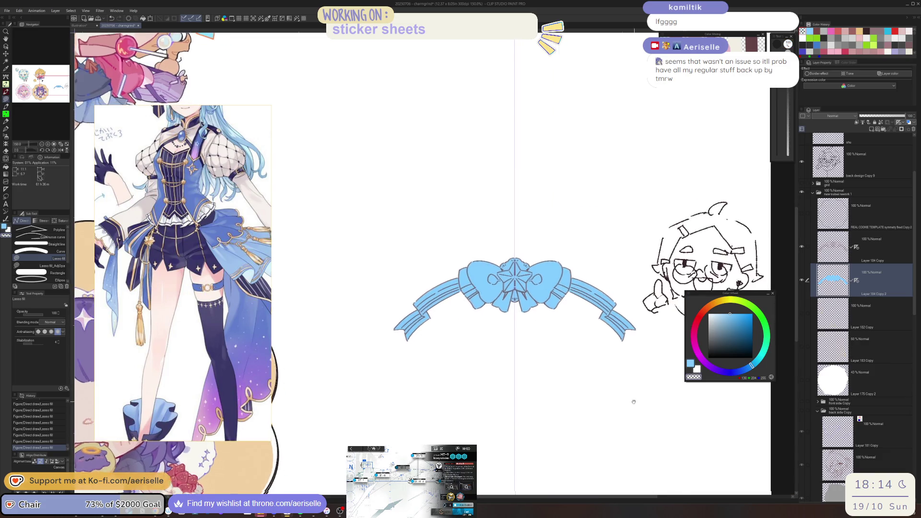
scroll(530, 299, up, 5)
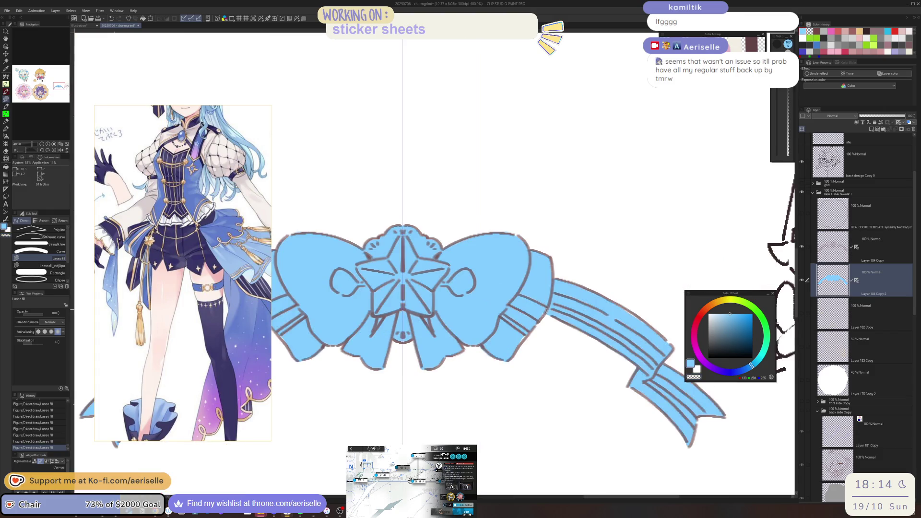
scroll(588, 279, down, 5)
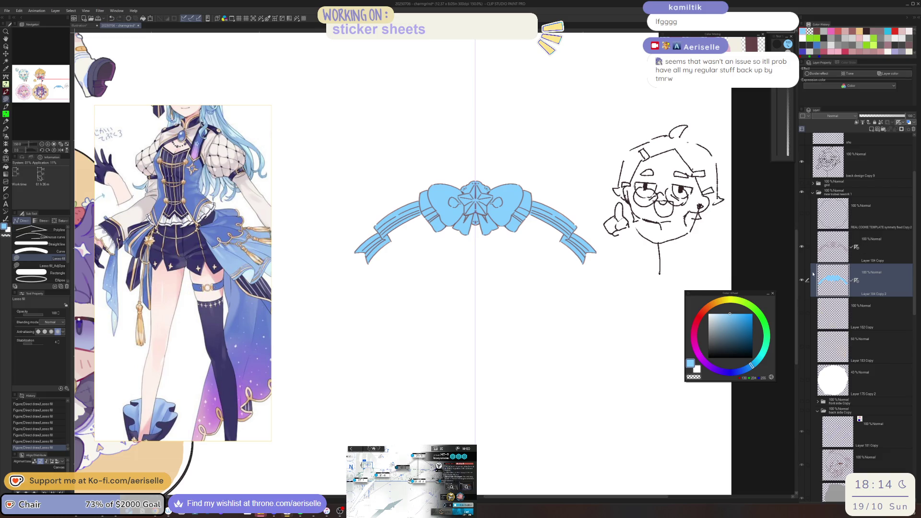
click(801, 313)
click(801, 344)
click(801, 344)
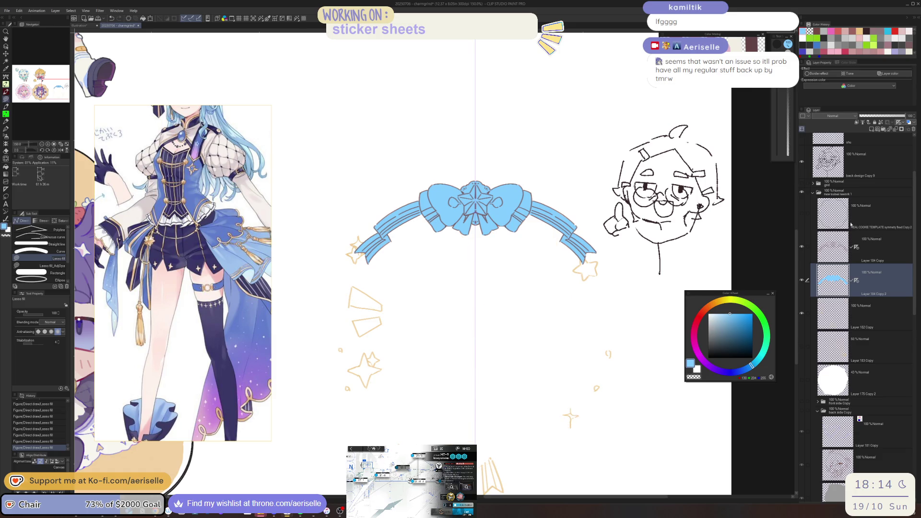
Hide both blue bow layers and make the star sketch the working layer.
click(801, 246)
click(801, 280)
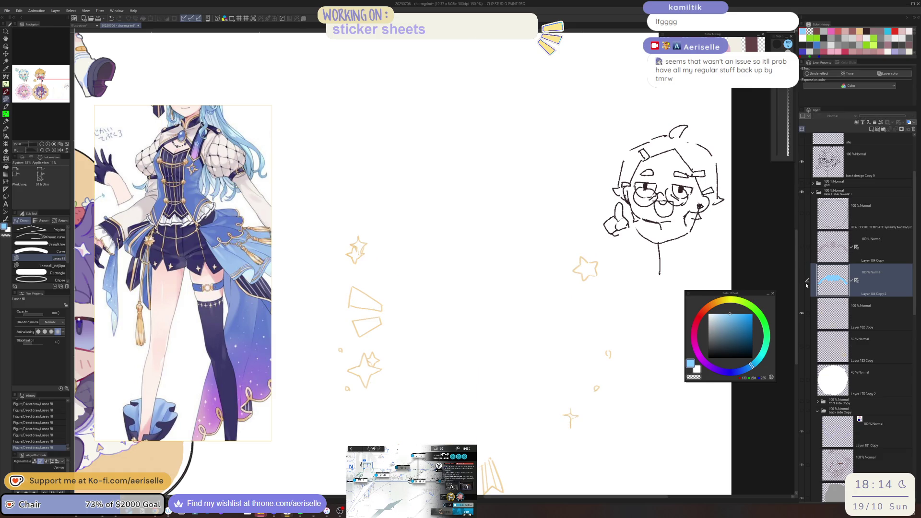
click(863, 314)
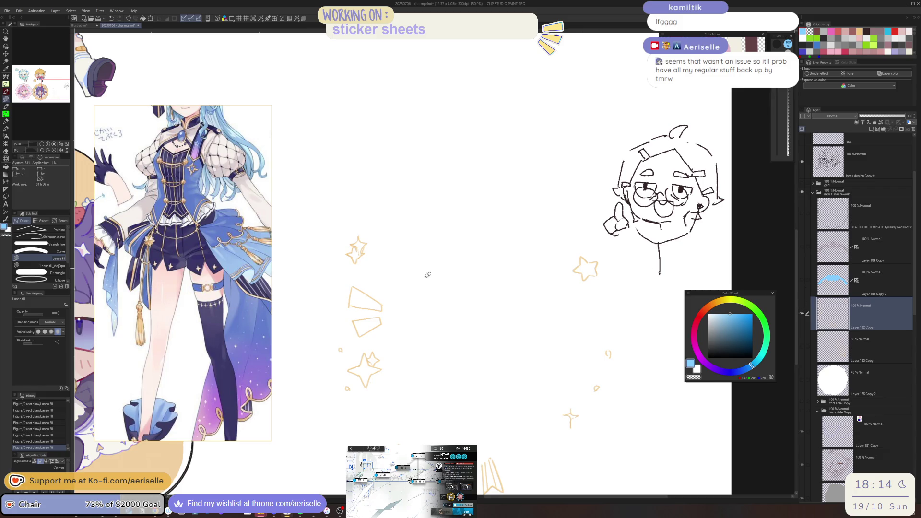
drag(374, 280, 418, 357)
scroll(418, 357, up, 3)
Pick up the star's tan colour and erase the star's right side.
key(o)
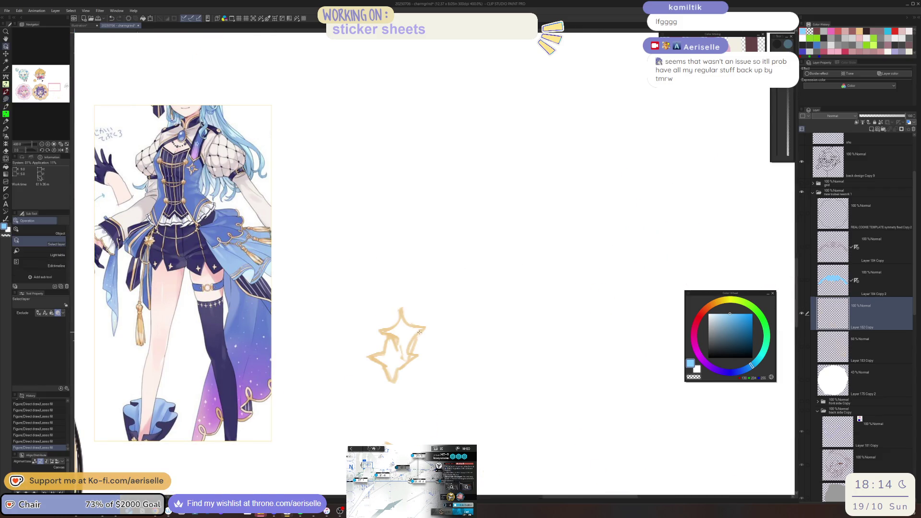
alt+click(423, 328)
key(p)
key(e)
mouse_move(423, 331)
mouse_down()
mouse_move(413, 351)
mouse_move(393, 326)
mouse_up()
key(p)
Show the back side Copy and front side Copy folders and centre the chibi sticker.
click(806, 411)
click(808, 402)
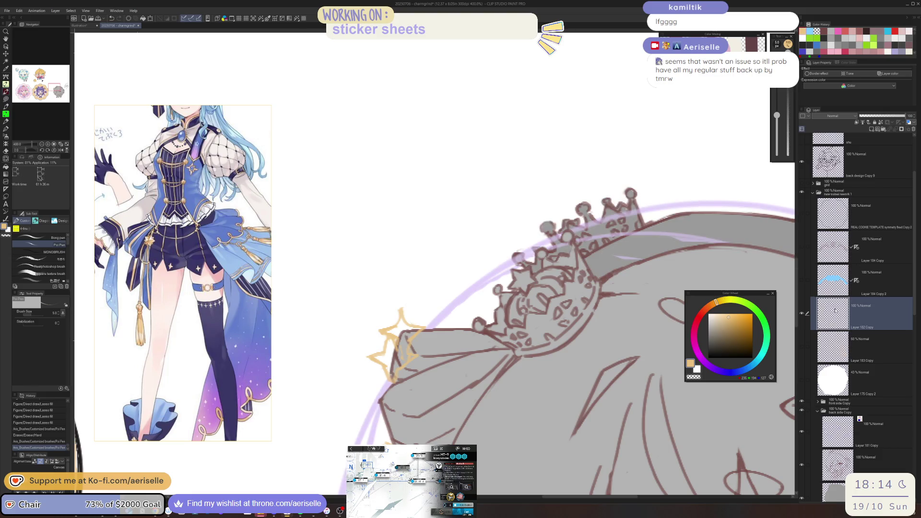
scroll(618, 386, down, 3)
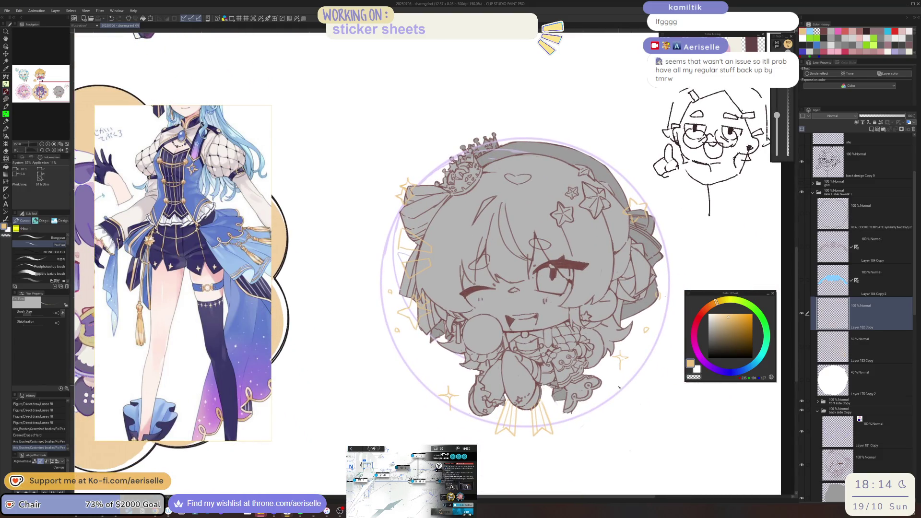
drag(618, 387, 632, 414)
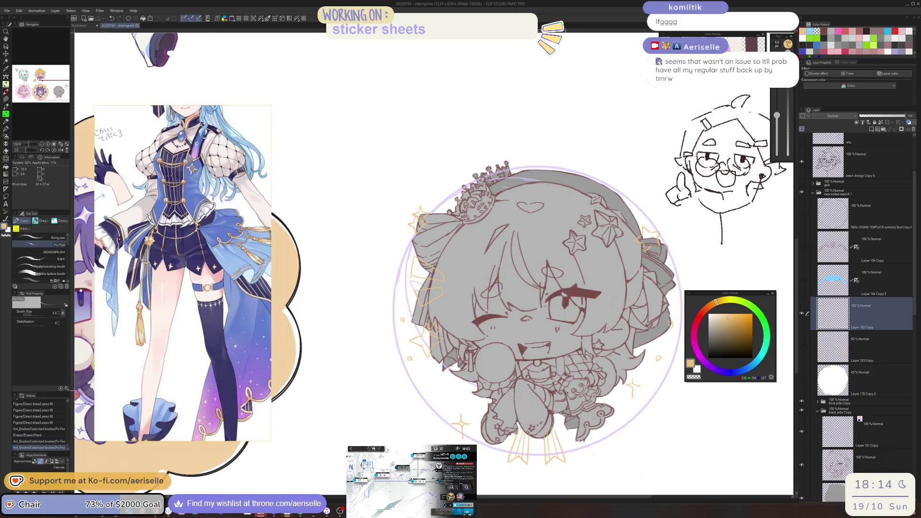
ctrl+shift+click(633, 414)
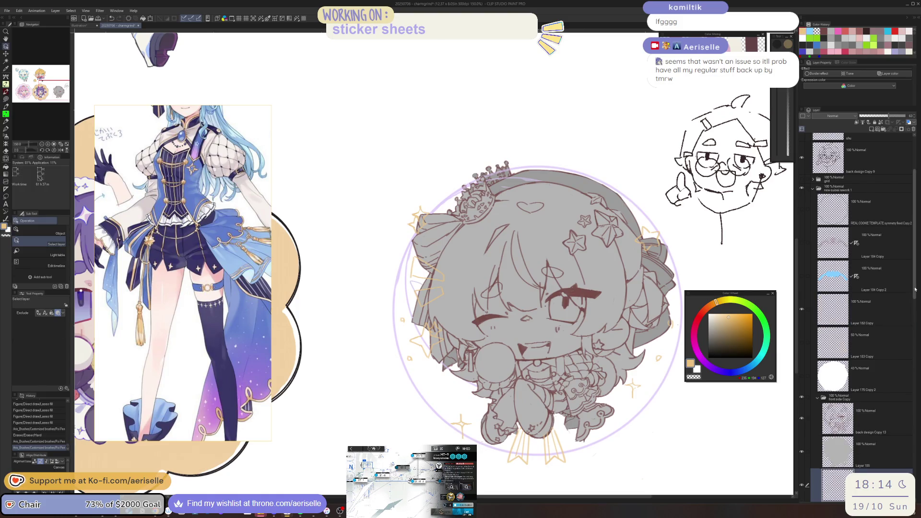
Drag Moon Copy 3 into the back side Copy folder and rename it 'Moon'.
scroll(860, 371, down, 8)
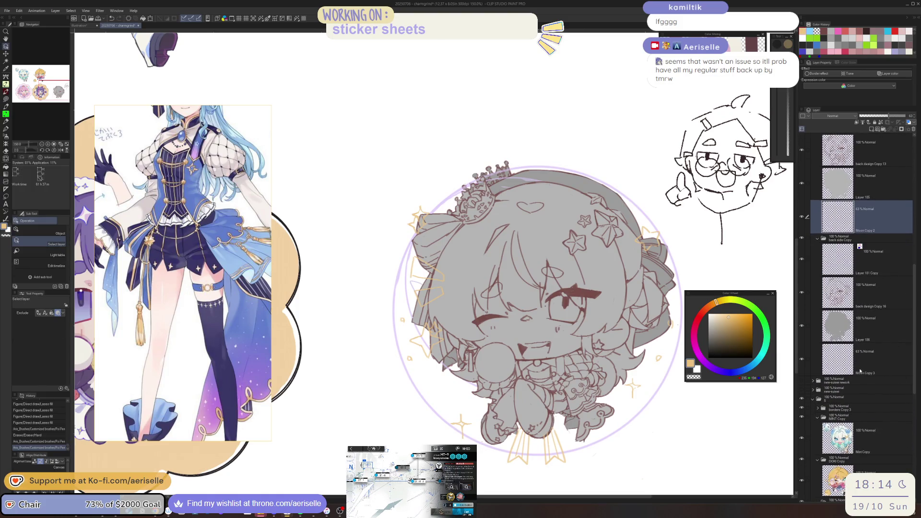
click(860, 371)
drag(862, 363, 864, 378)
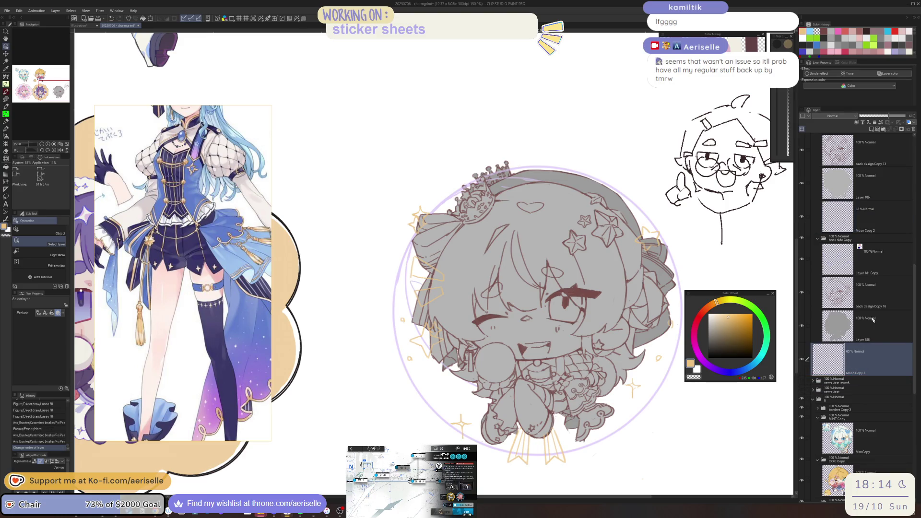
drag(862, 307, 869, 241)
scroll(902, 298, up, 2)
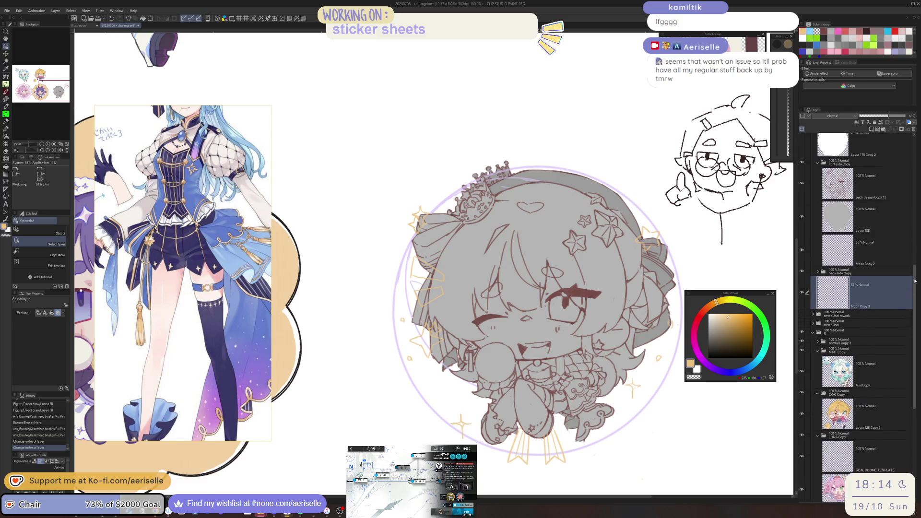
double_click(863, 310)
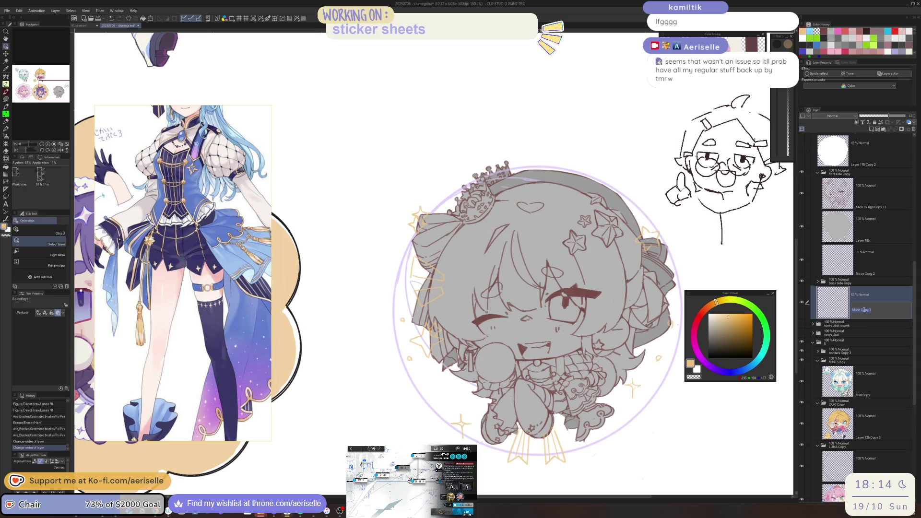
text(n)
key(Return)
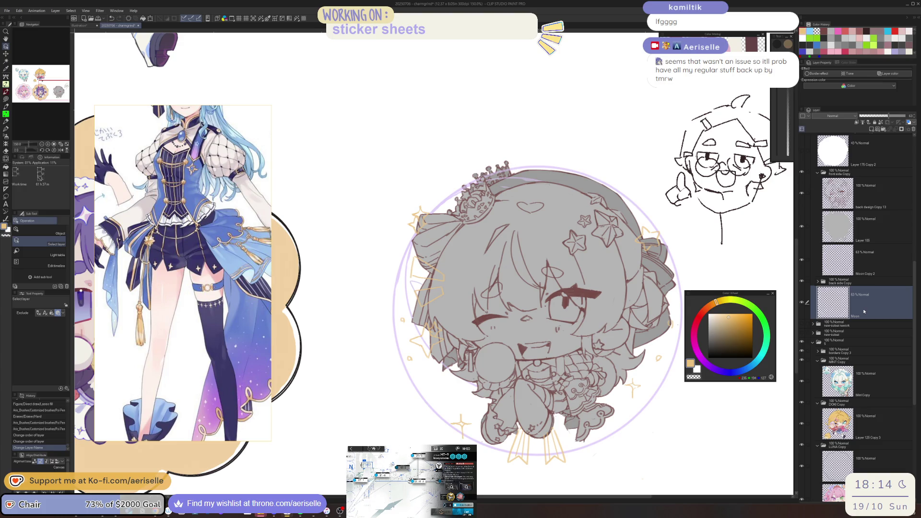
click(444, 277)
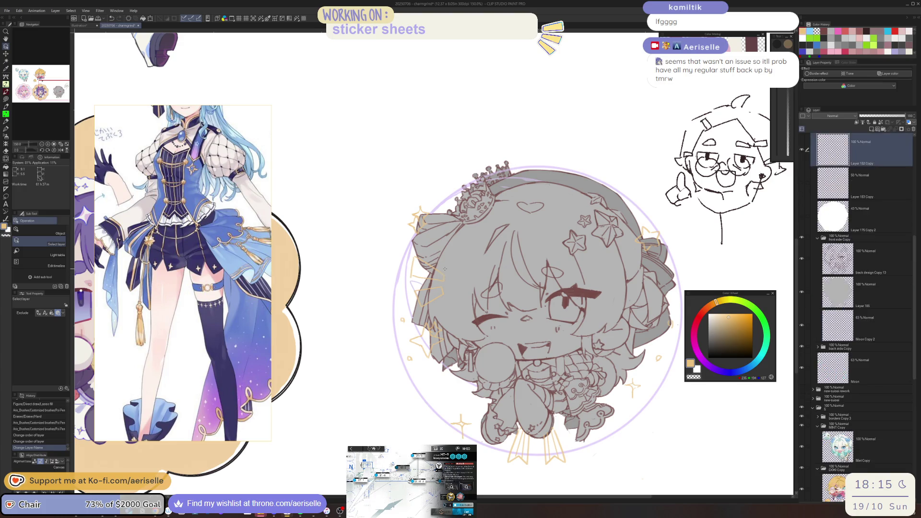
Clean up the tan star sketches with alternating eraser and pen strokes.
scroll(413, 225, up, 4)
key(e)
mouse_move(396, 223)
mouse_down()
mouse_move(418, 235)
mouse_move(400, 230)
mouse_move(388, 254)
mouse_move(420, 255)
mouse_move(397, 273)
mouse_up()
key(p)
key(e)
key(p)
key(e)
key(p)
key(e)
key(p)
Trim the tan shape's bottom edge by the crown, save the file, and bring Arknights forward.
mouse_move(411, 335)
mouse_down()
mouse_move(402, 249)
mouse_move(382, 269)
mouse_move(379, 302)
mouse_move(407, 315)
mouse_move(490, 304)
mouse_up()
key(h)
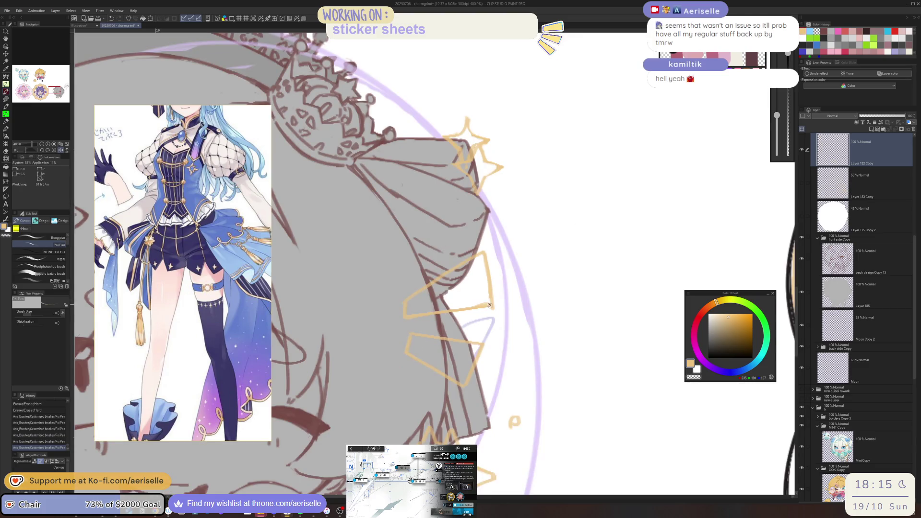
key(e)
mouse_move(408, 313)
mouse_down()
mouse_move(485, 301)
mouse_move(446, 307)
mouse_move(455, 317)
mouse_move(401, 322)
mouse_up()
key(h)
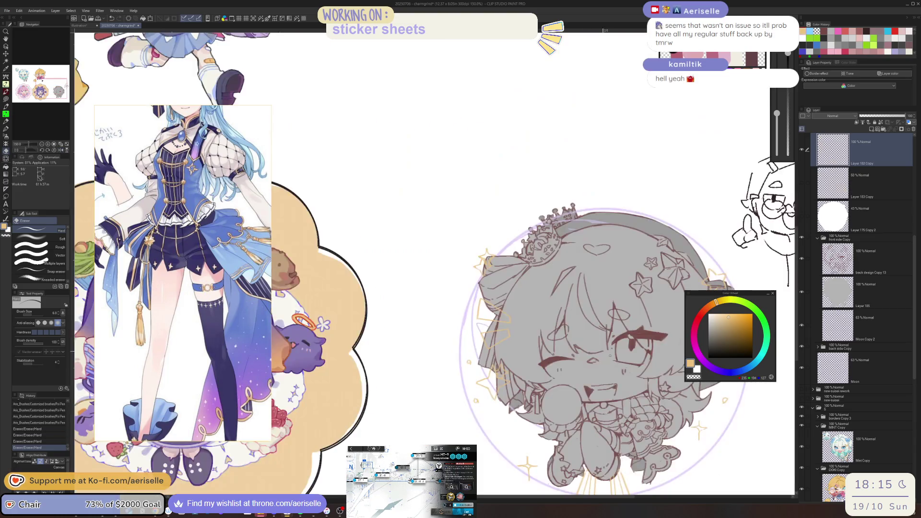
scroll(363, 283, down, 5)
scroll(364, 283, up, 4)
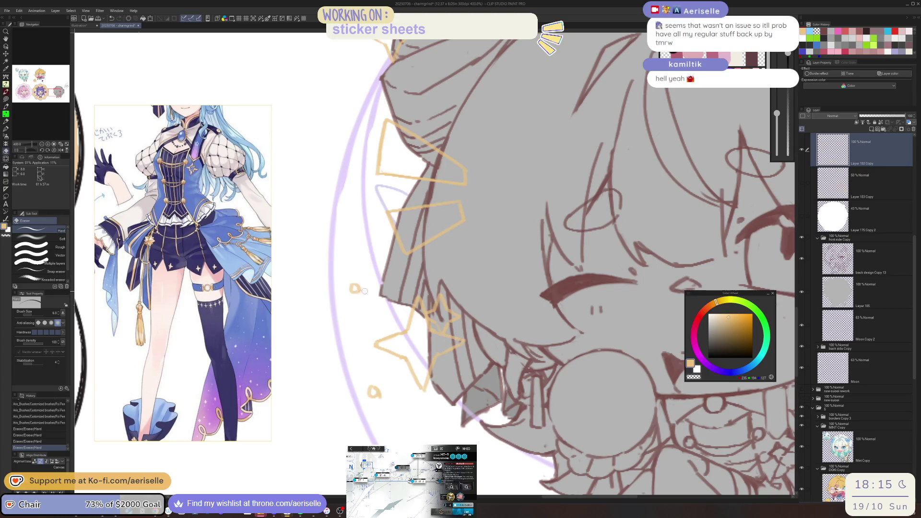
scroll(365, 291, down, 3)
key(ctrl+s)
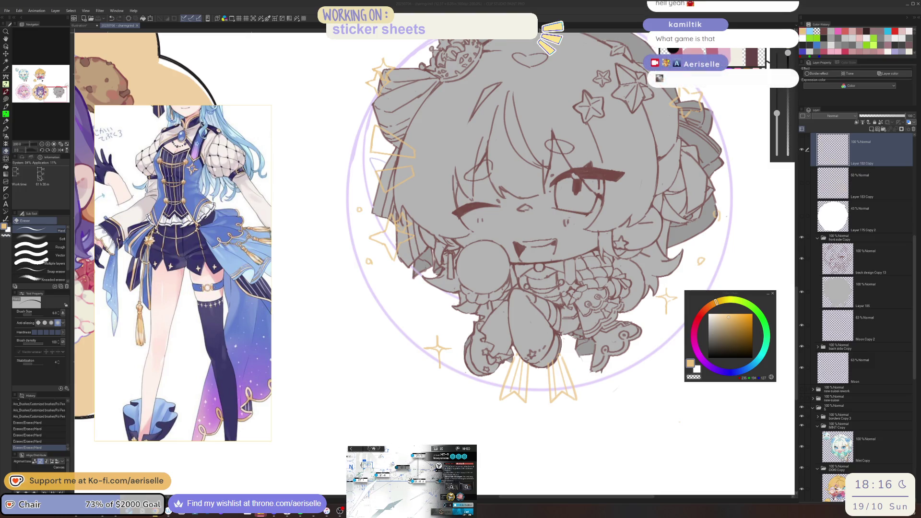
click(411, 480)
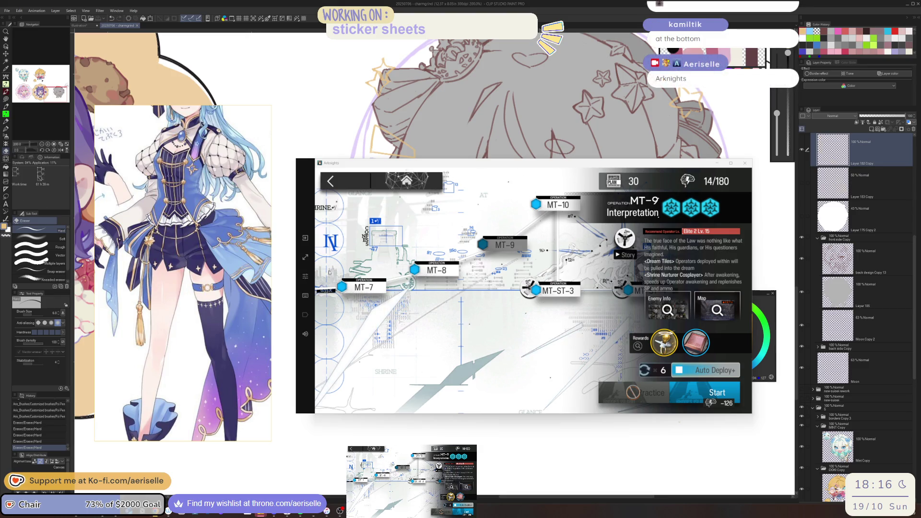
Start MT-9 from the MT stage map and restore 80 sanity with the middle potion.
click(703, 369)
key(Escape)
key(Escape)
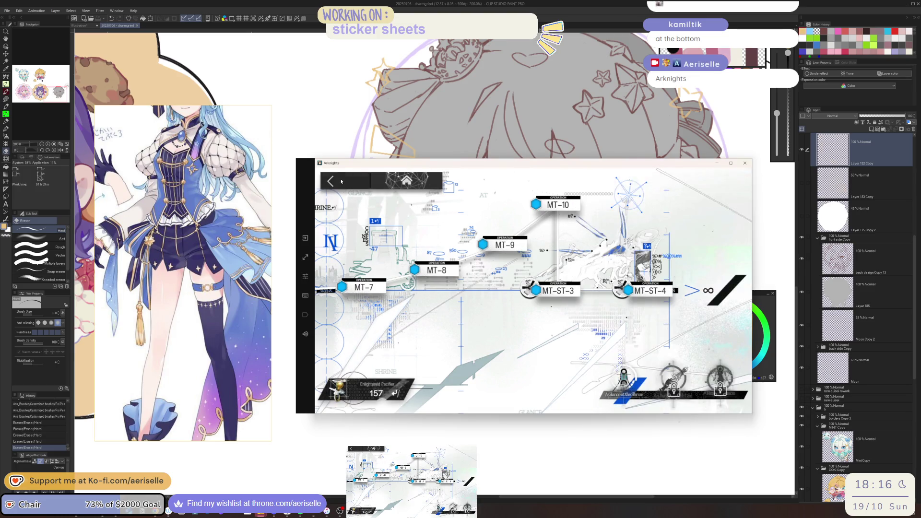
click(567, 379)
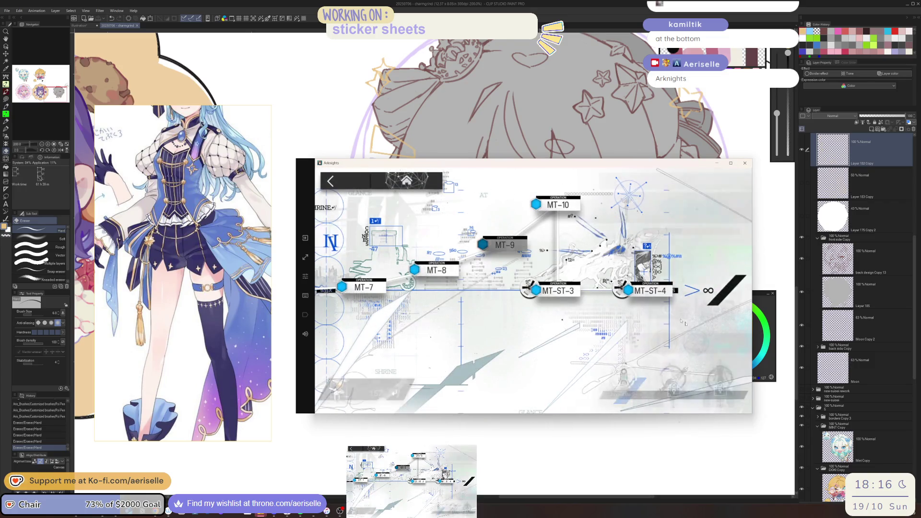
click(718, 393)
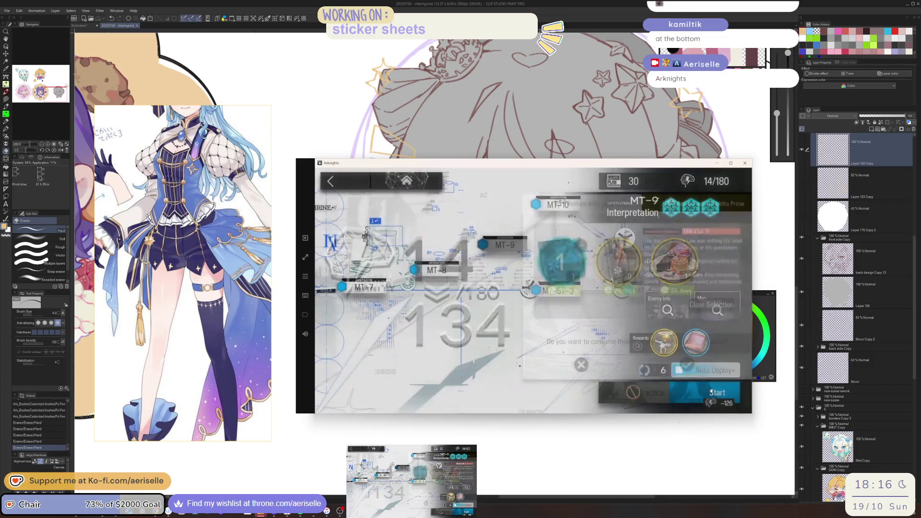
click(685, 275)
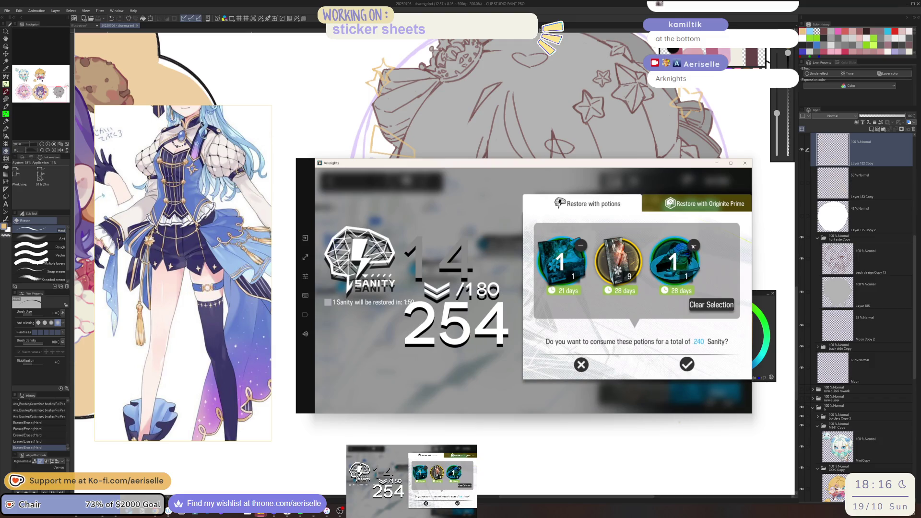
click(694, 245)
click(580, 245)
click(626, 286)
click(687, 365)
Launch the MT-9 mission from squad selection and return to Clip Studio Paint.
click(655, 370)
click(660, 269)
click(717, 393)
click(693, 326)
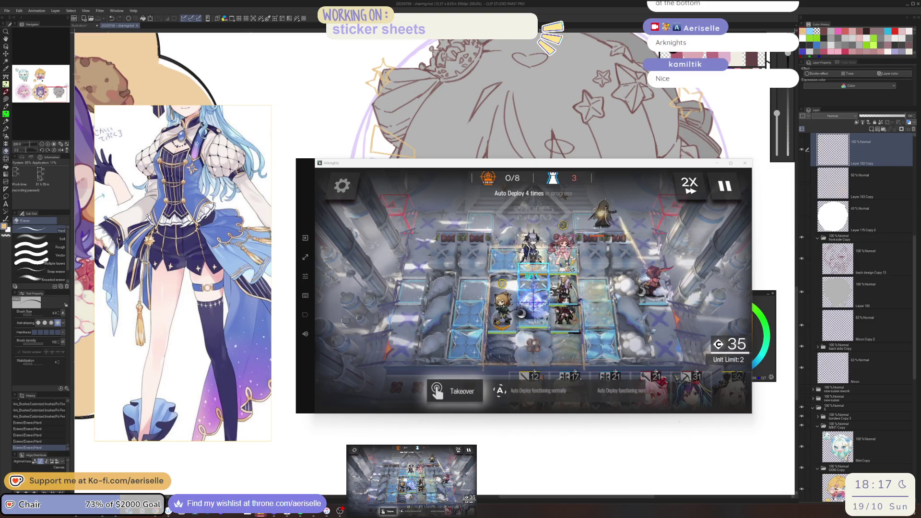
click(838, 150)
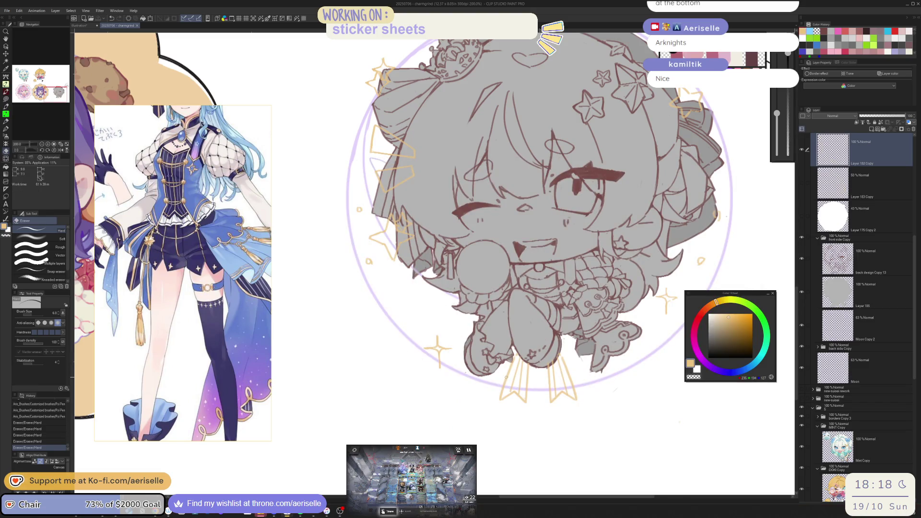
Center the doodle and erase part of the star's lower-left stroke.
scroll(528, 264, up, 5)
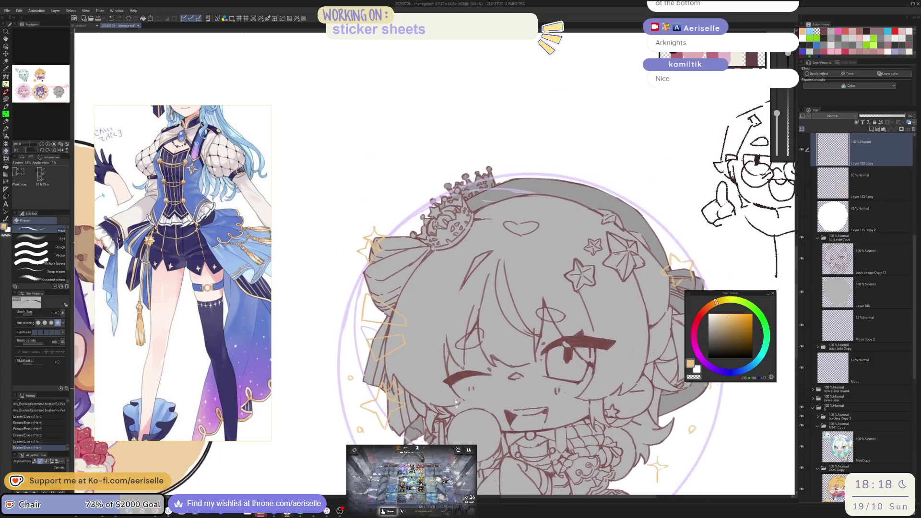
scroll(464, 255, up, 4)
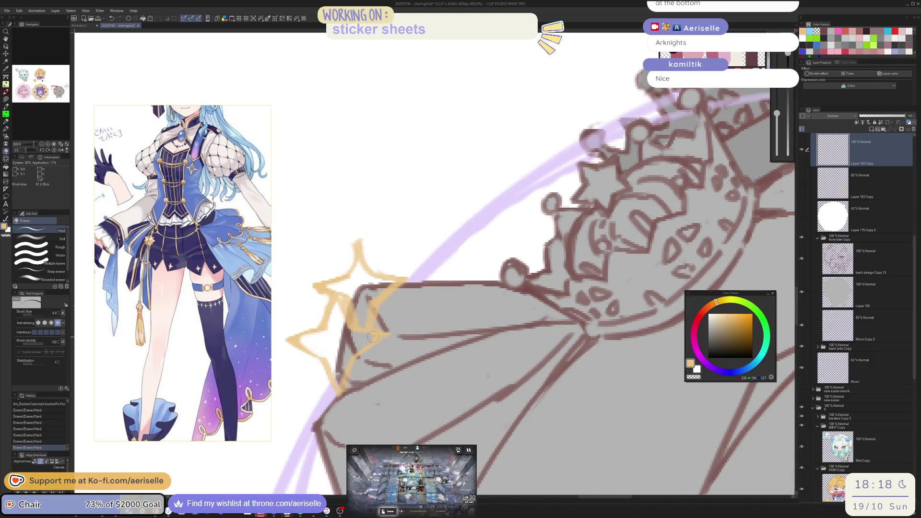
scroll(374, 411, down, 5)
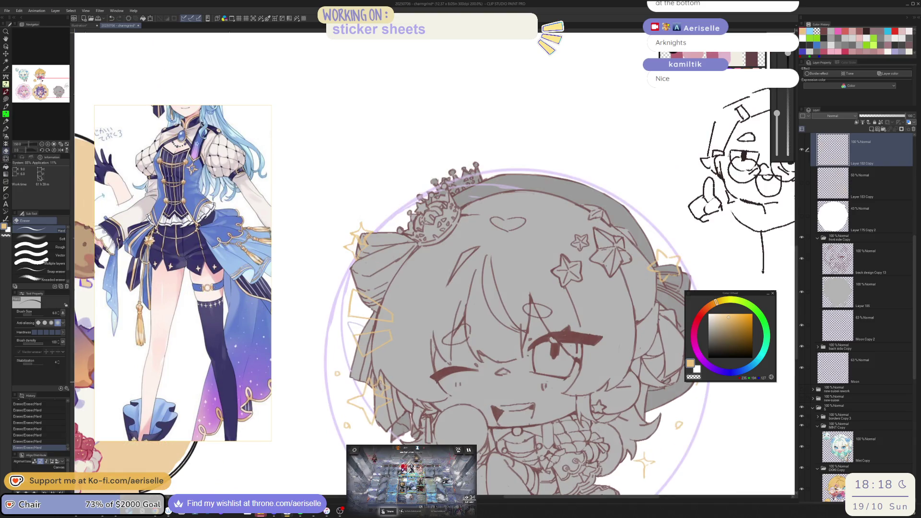
mouse_move(550, 376)
mouse_down()
mouse_move(449, 317)
mouse_move(520, 268)
mouse_up()
scroll(520, 269, up, 2)
scroll(499, 266, up, 2)
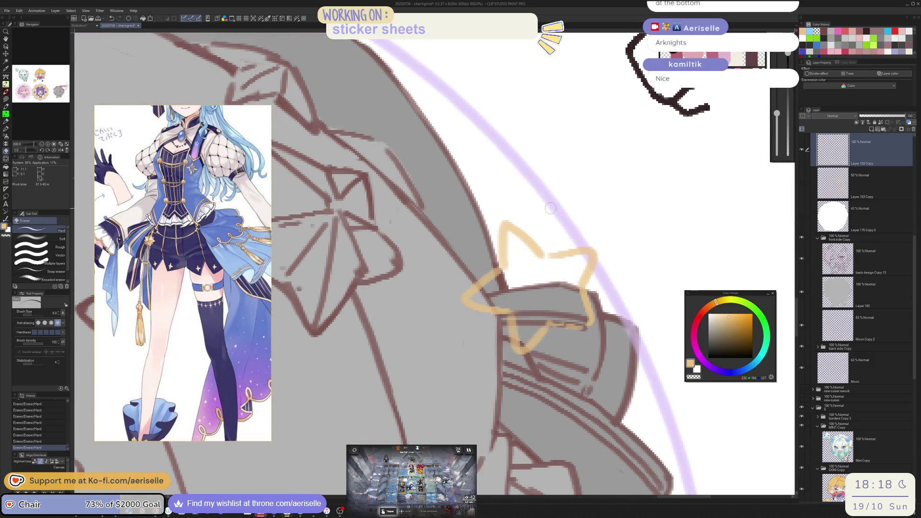
key(p)
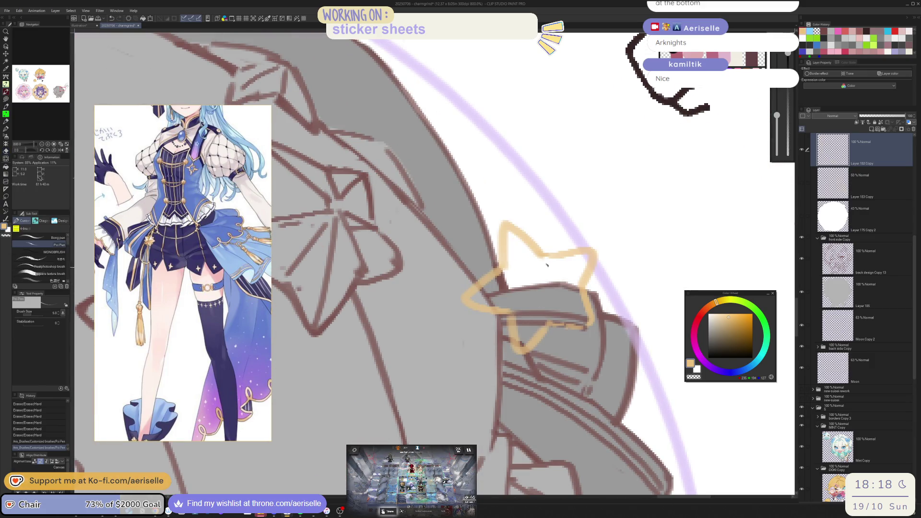
key(e)
mouse_move(475, 302)
mouse_down()
mouse_move(514, 309)
mouse_move(466, 300)
mouse_move(544, 324)
mouse_up()
key(p)
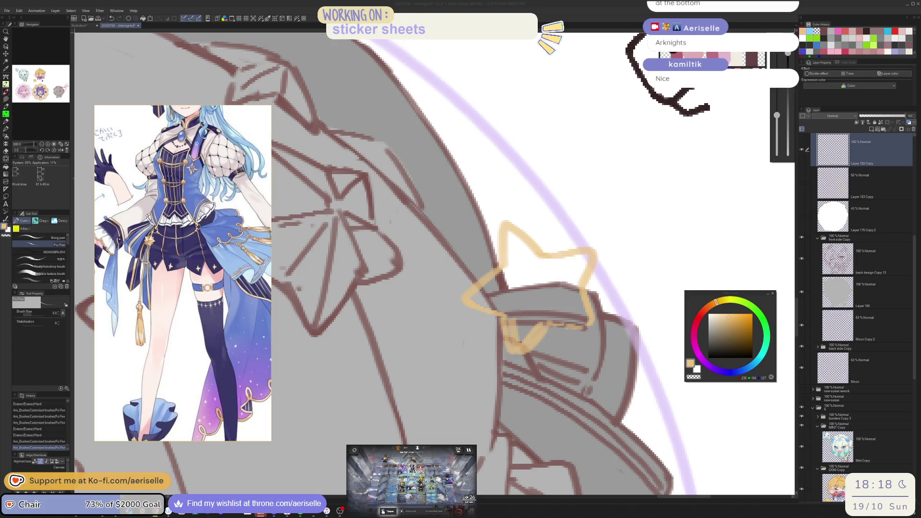
Erase and redraw the orange star's lower strokes with the view flipped and rotated.
key(e)
drag(511, 320, 523, 354)
key(h)
drag(602, 271, 480, 335)
key(p)
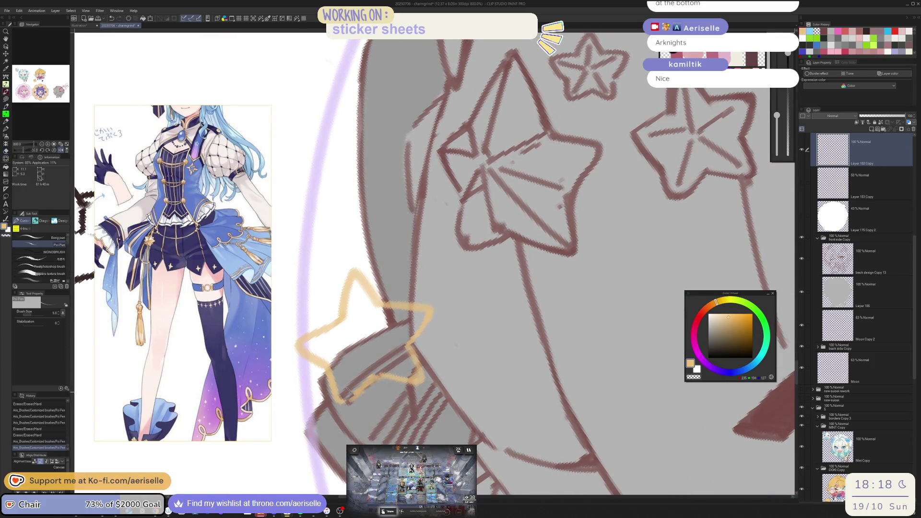
drag(374, 383, 365, 397)
scroll(479, 335, down, 8)
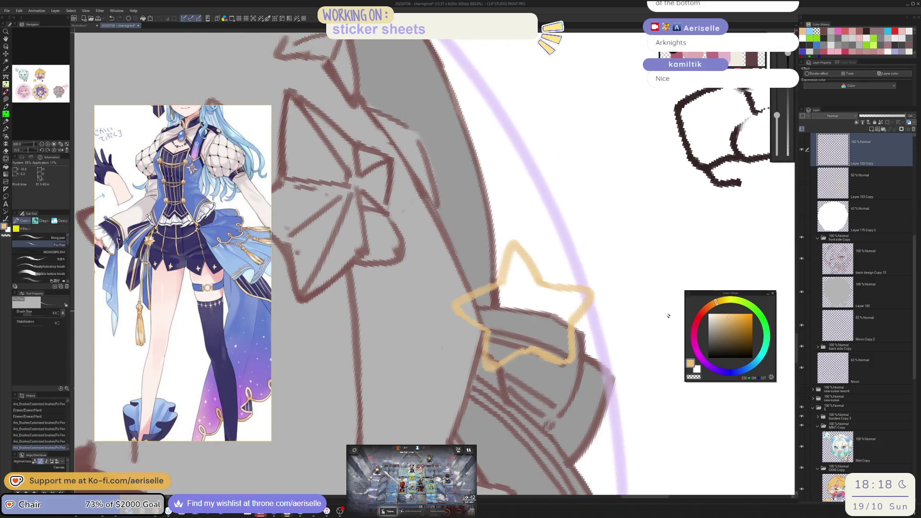
Erase stray orange marks and redraw the sparkle's strokes.
key(e)
scroll(624, 303, up, 5)
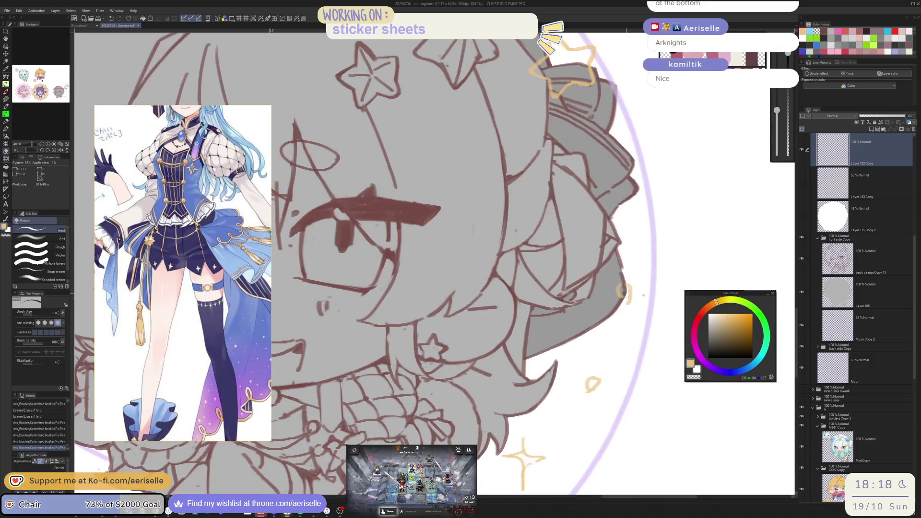
drag(621, 297, 628, 304)
drag(588, 379, 597, 388)
scroll(544, 361, down, 5)
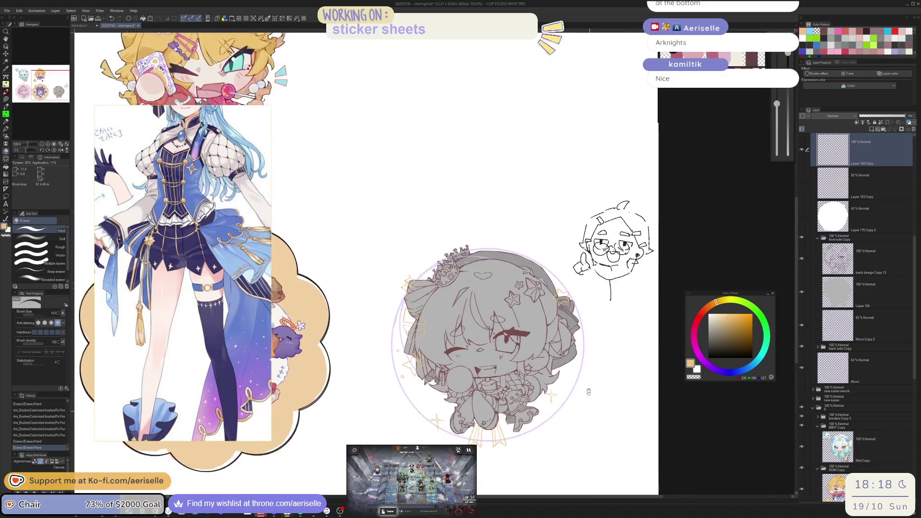
scroll(544, 361, up, 5)
drag(556, 347, 571, 358)
mouse_move(559, 345)
mouse_down()
mouse_move(573, 359)
mouse_move(561, 353)
mouse_up()
key(p)
drag(557, 351, 562, 354)
scroll(560, 352, down, 5)
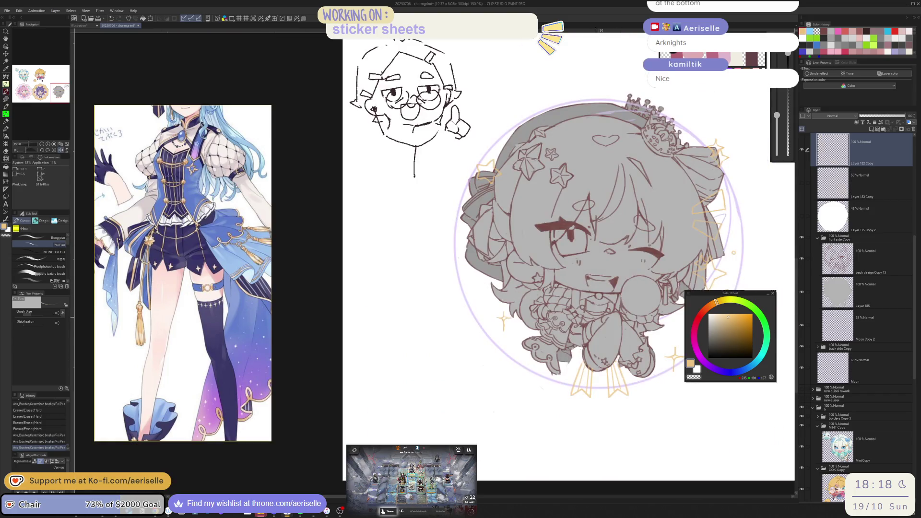
scroll(506, 325, up, 4)
Erase the sparkle's centre, right arm and upper-left to redraw it.
key(e)
drag(504, 321, 508, 345)
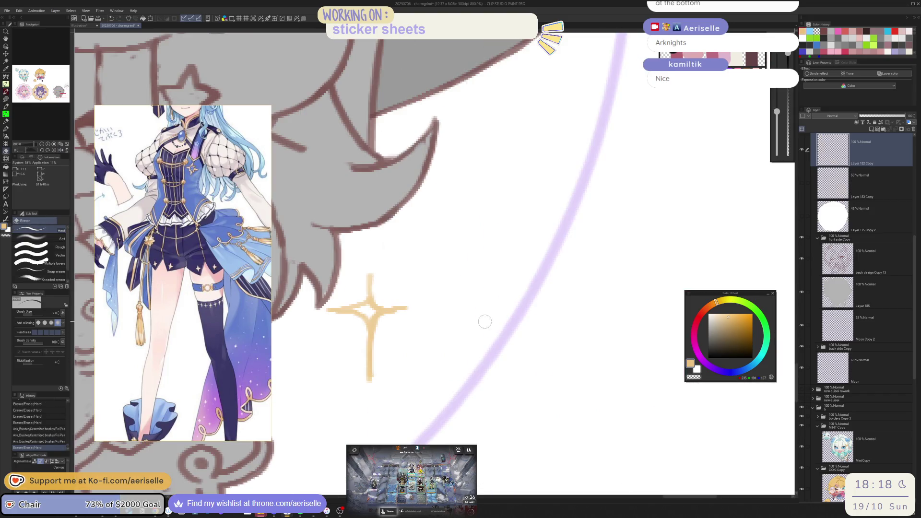
scroll(479, 323, up, 3)
mouse_move(454, 324)
mouse_down()
mouse_move(487, 320)
mouse_move(473, 324)
mouse_move(494, 328)
mouse_move(482, 333)
mouse_up()
key(p)
key(e)
mouse_move(422, 318)
mouse_down()
mouse_move(434, 324)
mouse_move(446, 302)
mouse_move(441, 325)
mouse_up()
key(p)
Zoom out to the whole sticker and remove a stray mark by the sparkle.
key(ctrl+0)
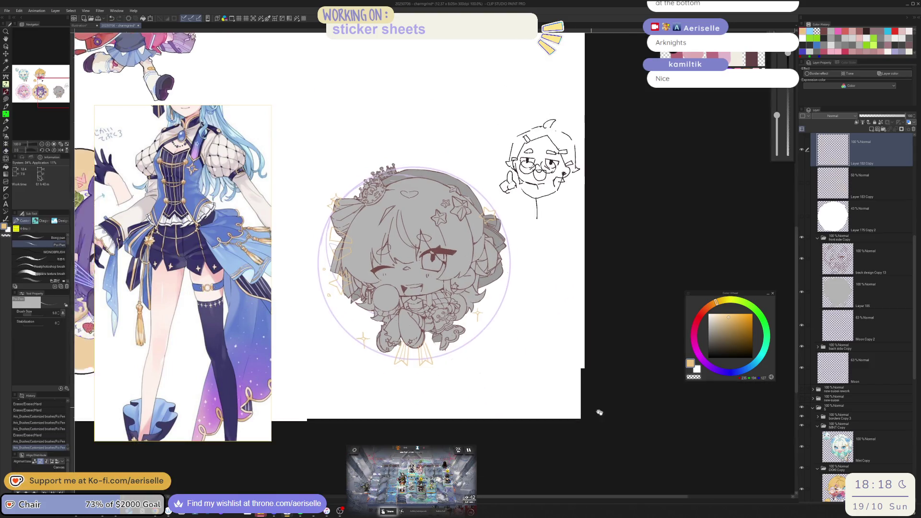
scroll(598, 409, up, 2)
scroll(526, 347, up, 5)
key(e)
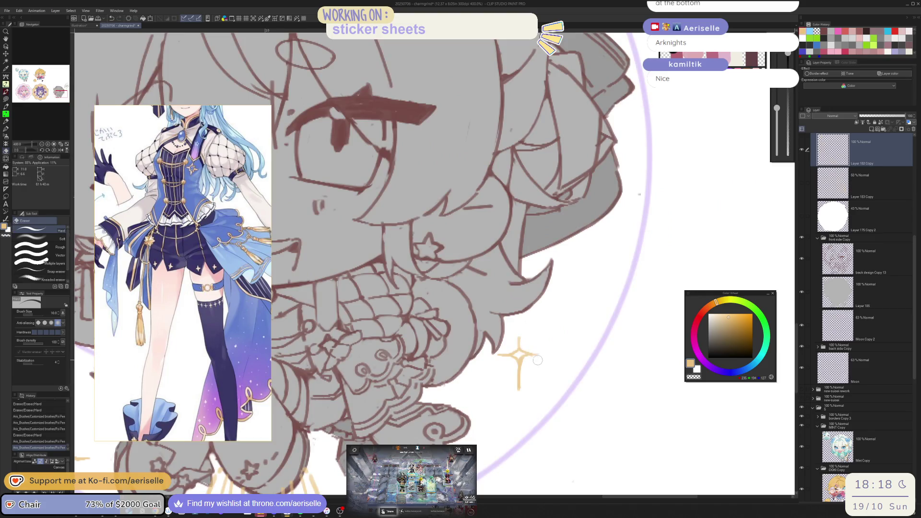
click(537, 360)
key(ctrl+0)
scroll(910, 233, up, 3)
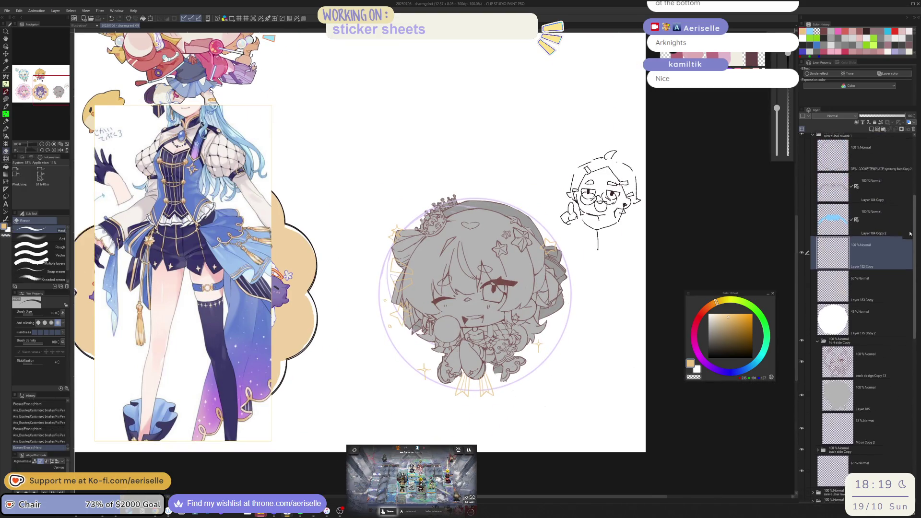
Name the layer deco and delete Layer 175 Copy 2 and Moon Copy 2.
scroll(910, 233, up, 3)
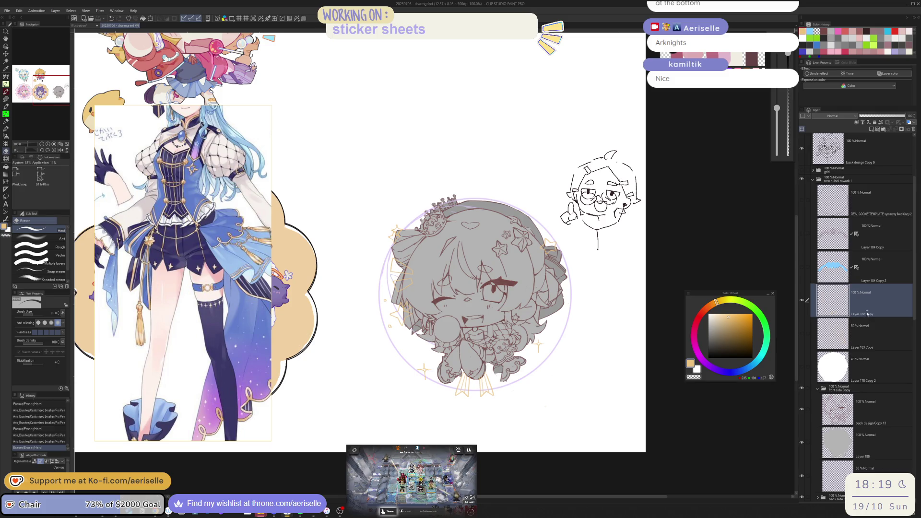
key(Return)
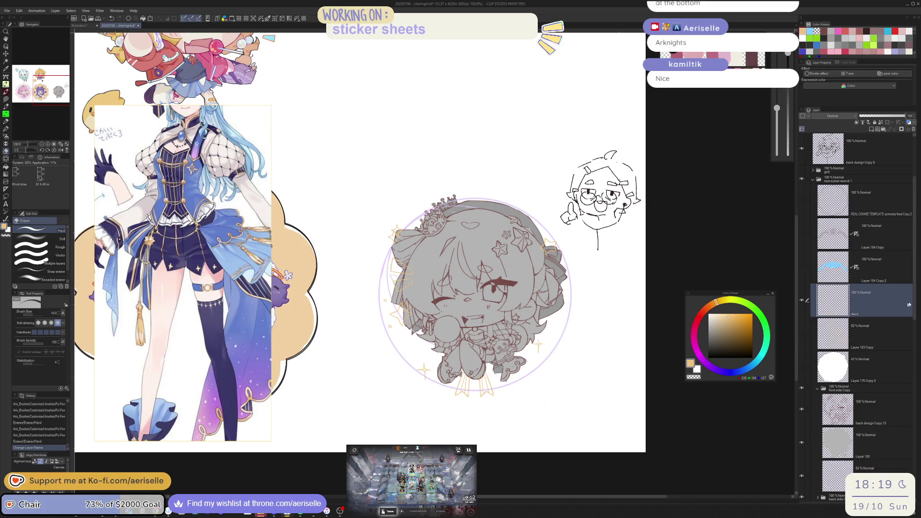
scroll(903, 299, down, 5)
click(903, 299)
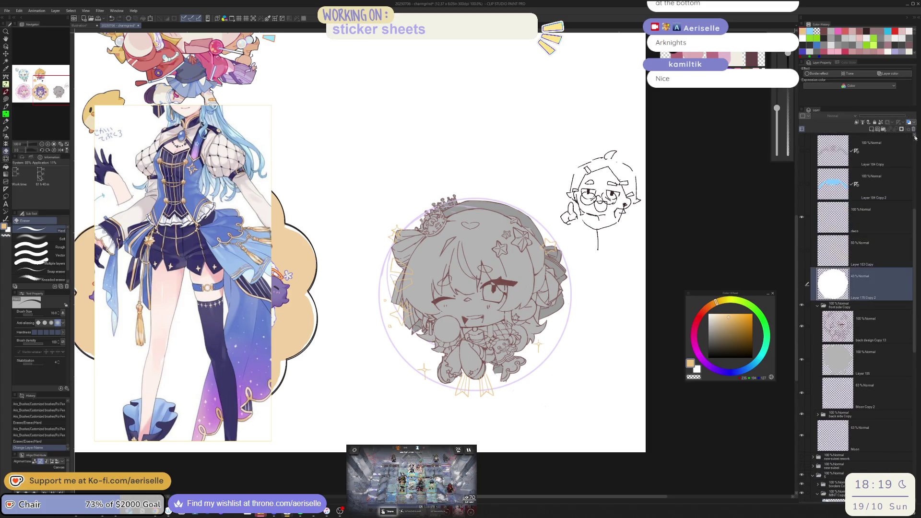
click(913, 129)
scroll(874, 276, down, 5)
click(873, 275)
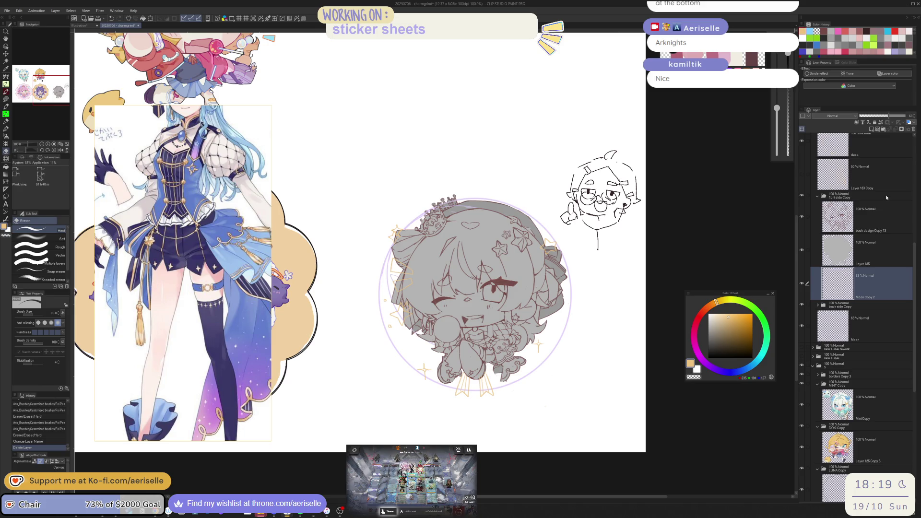
click(915, 130)
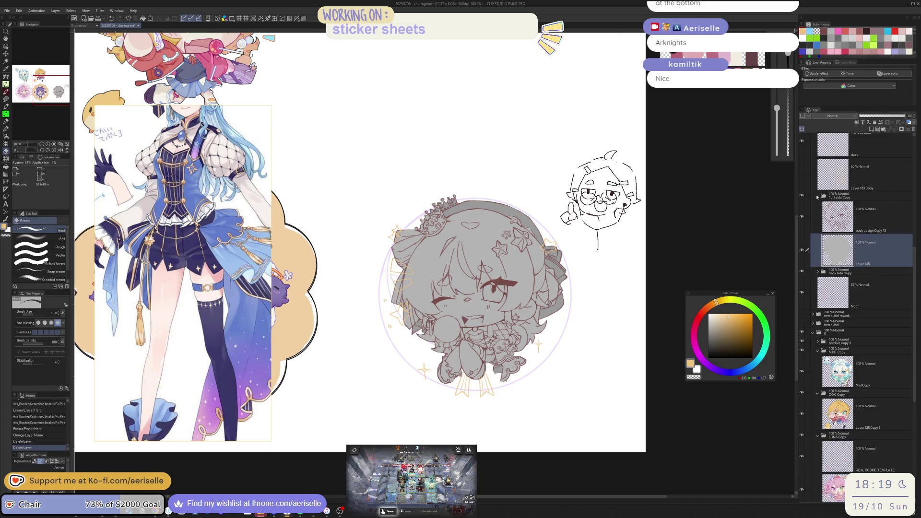
Collapse the front and back side Copy folders and hide the chibi's front side layers.
click(817, 271)
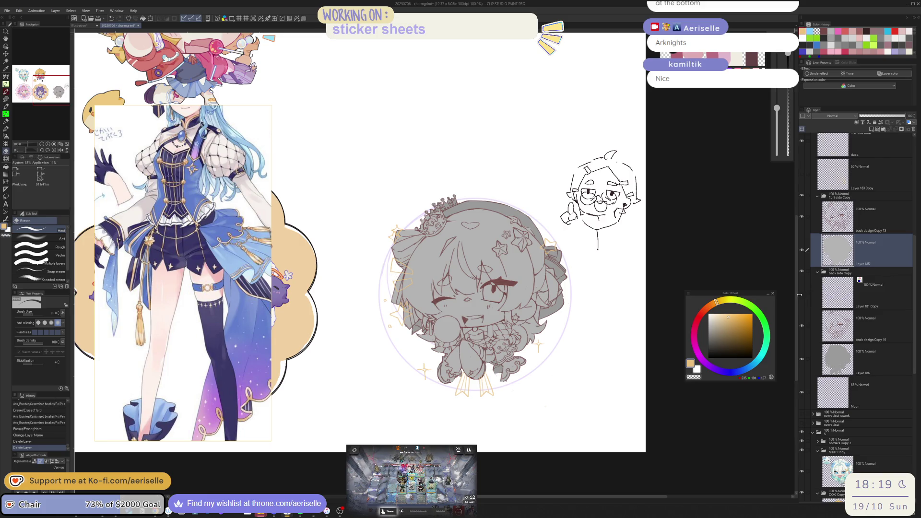
click(817, 195)
click(818, 205)
click(801, 197)
click(802, 197)
click(803, 198)
click(802, 197)
click(801, 197)
click(802, 197)
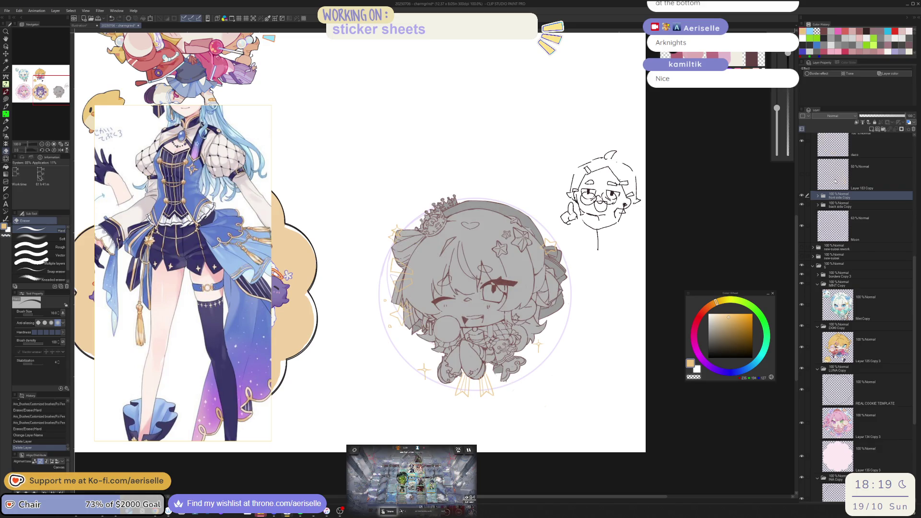
click(802, 197)
click(801, 197)
click(802, 197)
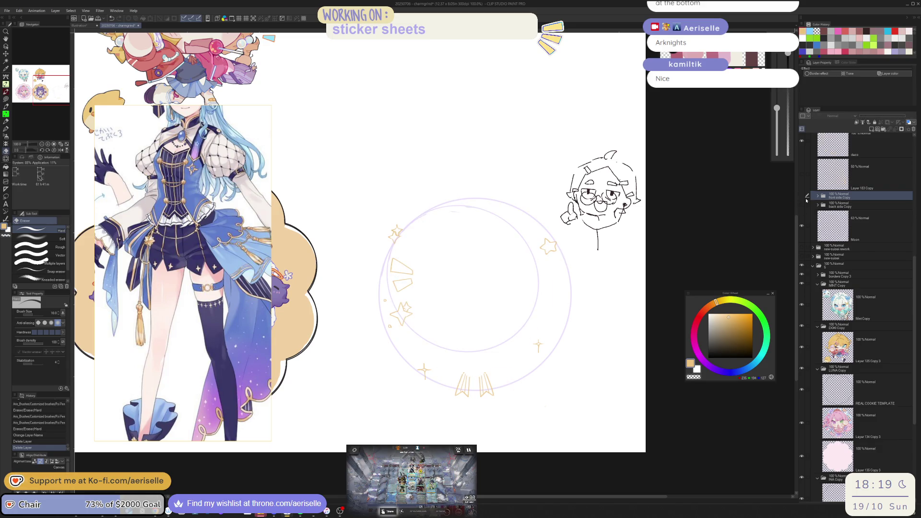
Erase the purple moon arc beside the star on the Moon layer, then add a layer folder.
click(842, 235)
drag(444, 312, 499, 284)
ctrl+alt+click(554, 265)
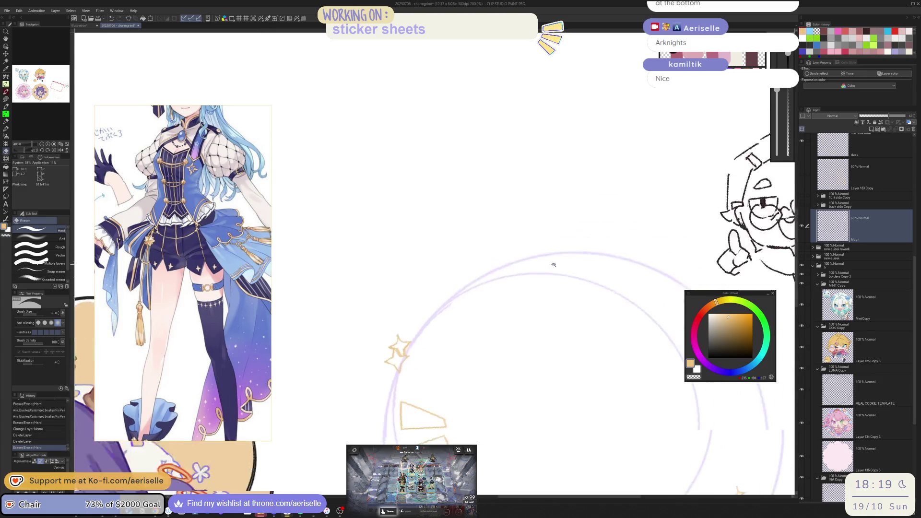
drag(553, 265, 440, 366)
mouse_move(460, 283)
mouse_down()
mouse_move(467, 293)
mouse_move(412, 321)
mouse_move(402, 375)
mouse_move(629, 285)
mouse_up()
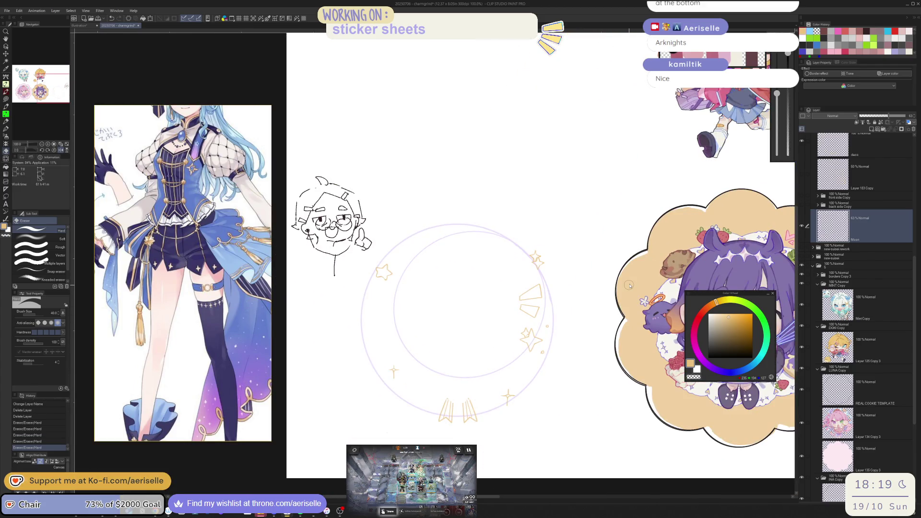
click(884, 131)
Name the new folder moon, move Moon into it at 100% opacity, and pick blue.
double_click(843, 214)
text(mpo)
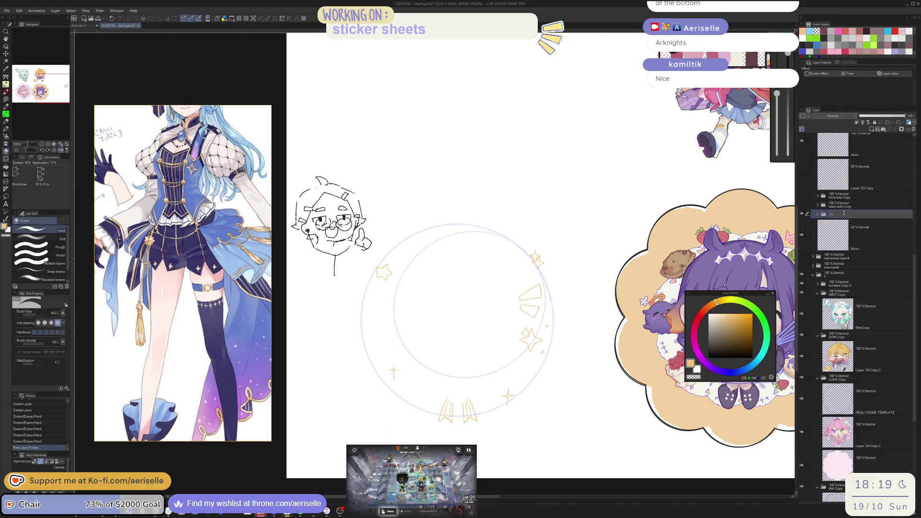
key(Return)
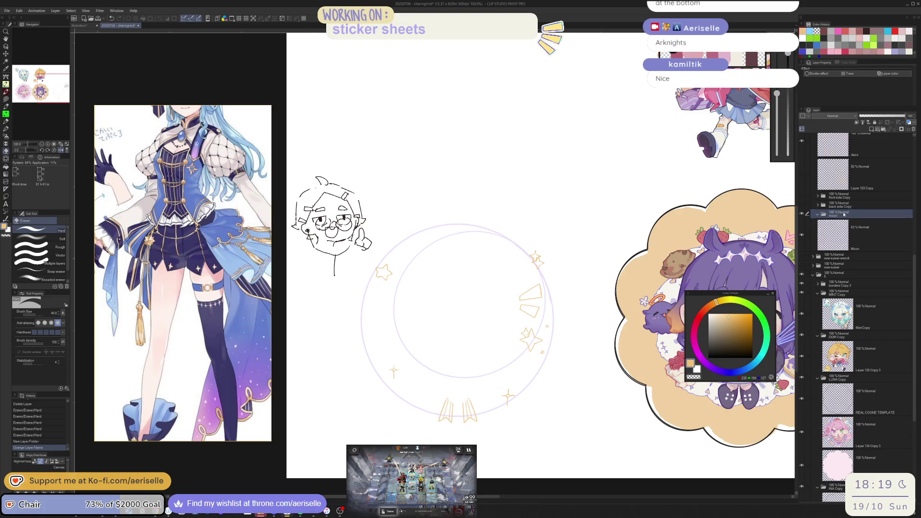
drag(837, 235, 844, 214)
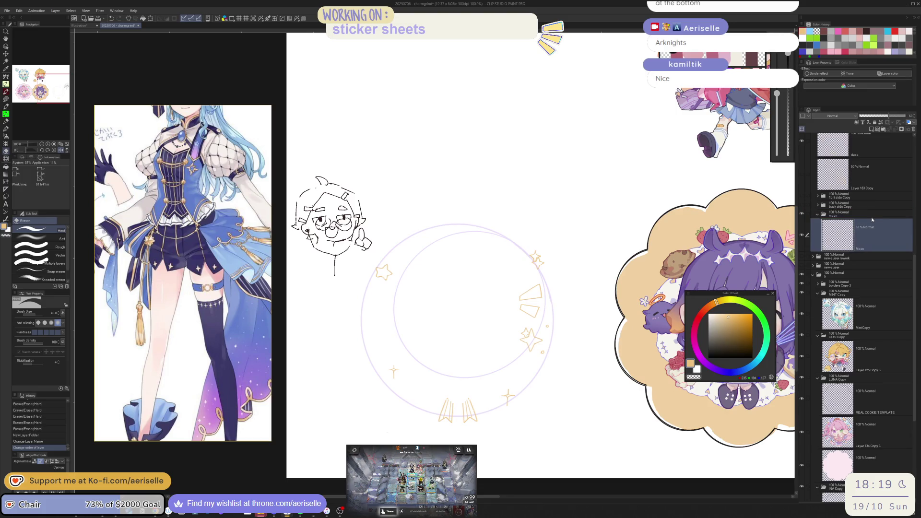
drag(890, 115, 911, 116)
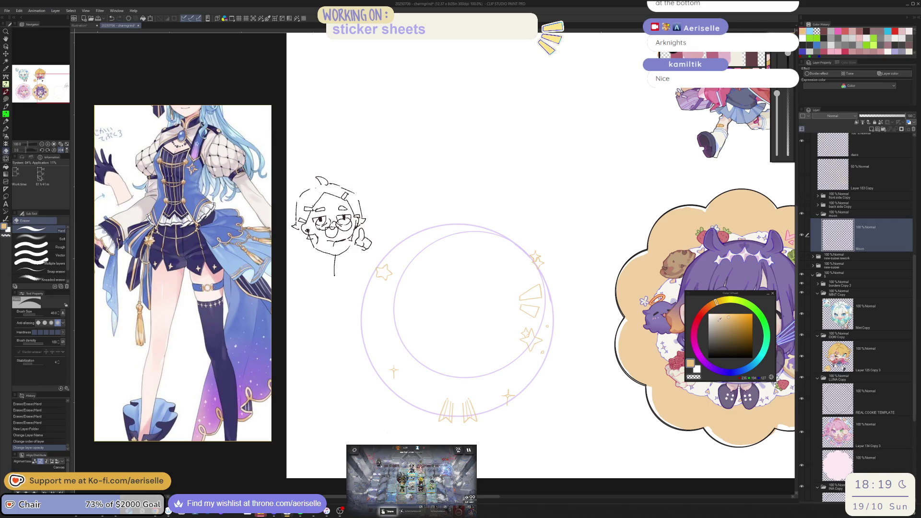
click(735, 365)
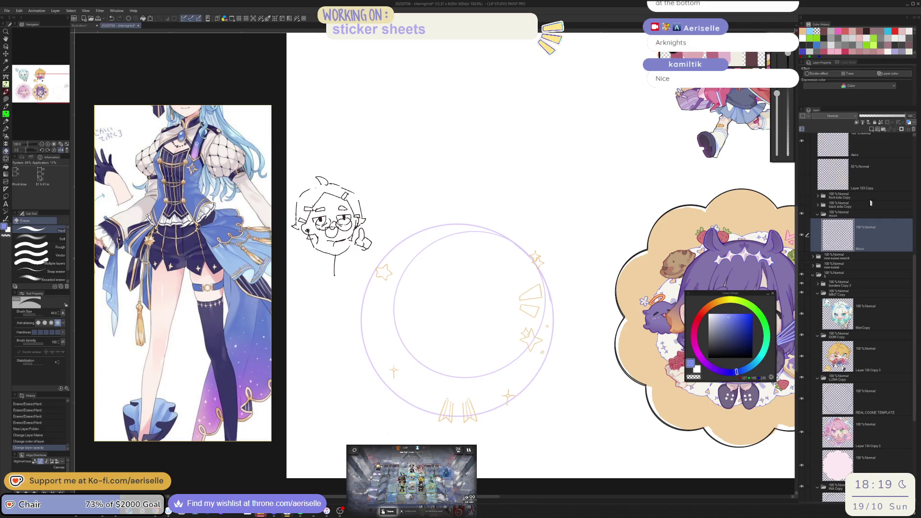
Add a new raster layer just below the Moon layer.
click(871, 129)
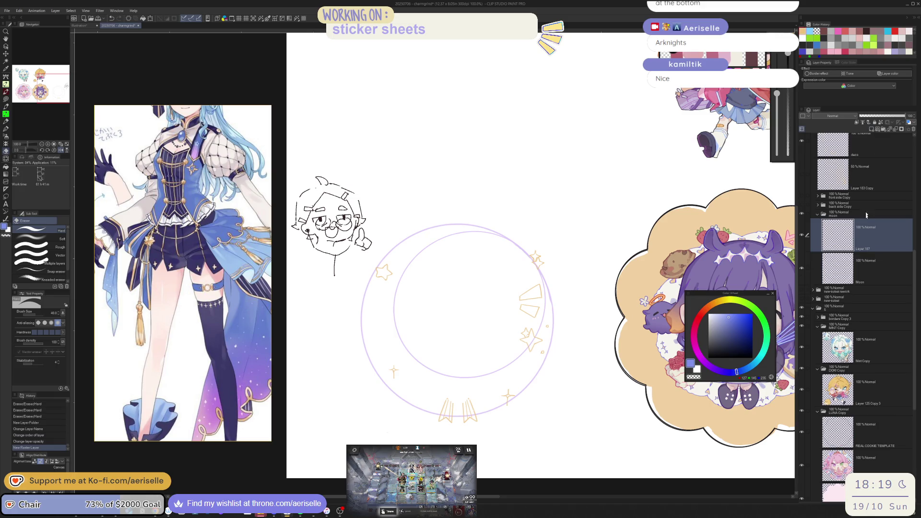
drag(837, 235, 837, 262)
scroll(390, 264, up, 3)
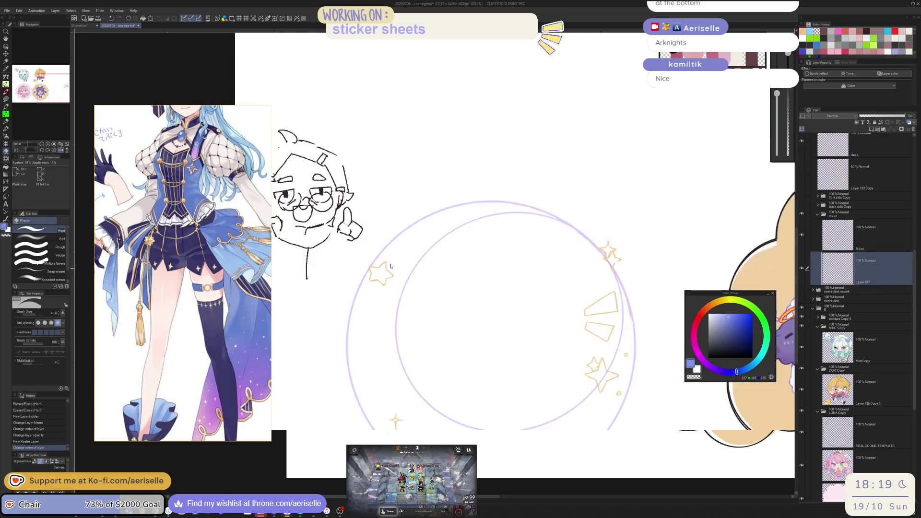
Lasso-fill the moon's inner edge, bottom and left side in blue.
key(u)
mouse_move(381, 243)
mouse_down()
mouse_move(514, 472)
mouse_move(574, 199)
mouse_move(472, 191)
mouse_move(428, 206)
mouse_up()
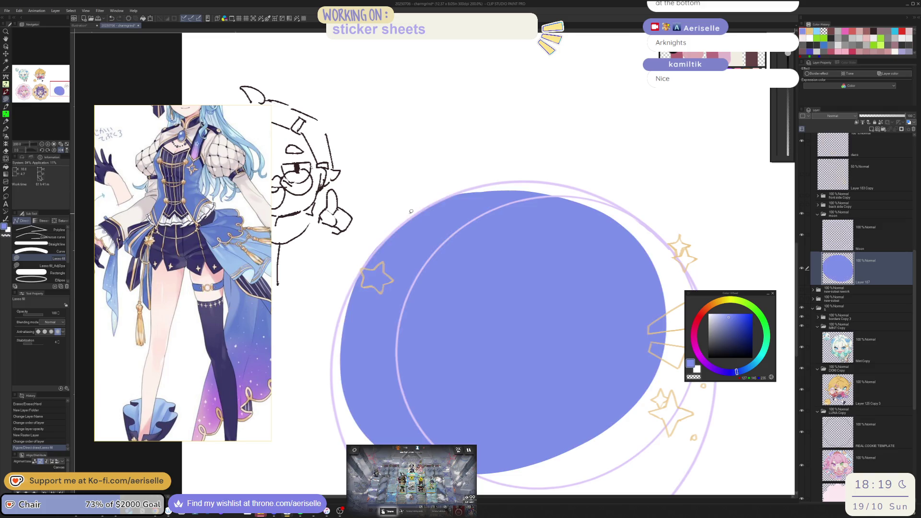
key(e)
click(369, 252)
mouse_move(361, 269)
mouse_down()
mouse_move(379, 213)
mouse_move(396, 197)
mouse_up()
key(u)
mouse_move(613, 308)
mouse_down()
mouse_move(466, 433)
mouse_move(380, 353)
mouse_up()
mouse_move(368, 313)
mouse_down()
mouse_move(382, 223)
mouse_move(369, 252)
mouse_up()
Fill the notch at the moon's bottom right and other gaps along the edge.
key(e)
key(u)
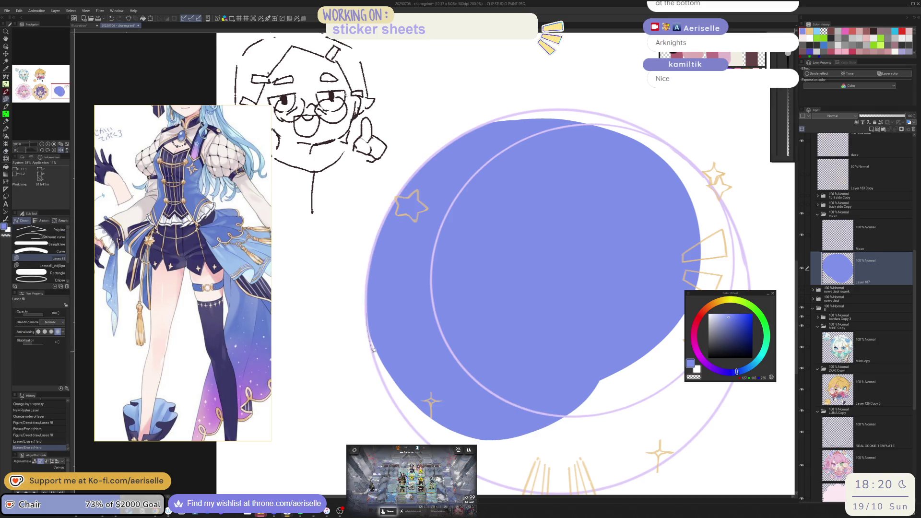
mouse_move(386, 385)
mouse_down()
mouse_move(405, 422)
mouse_move(609, 439)
mouse_move(647, 317)
mouse_up()
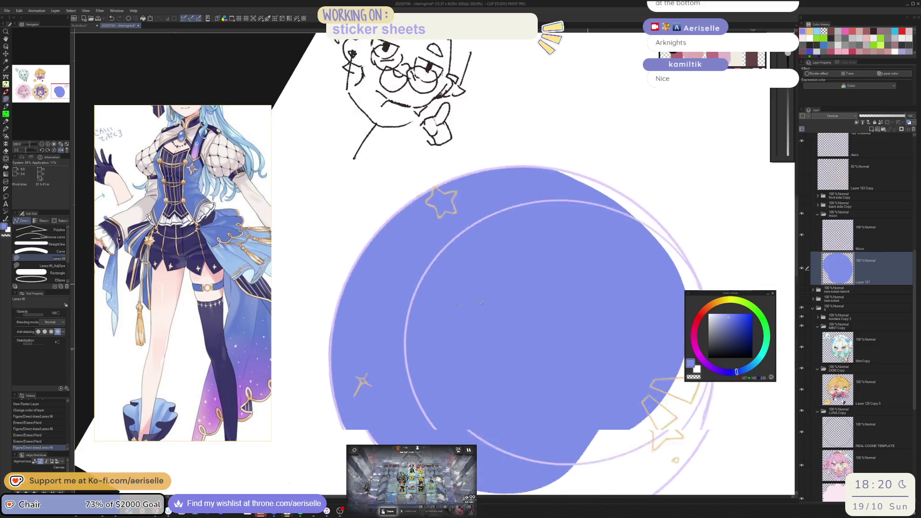
key(e)
mouse_move(272, 237)
mouse_down()
mouse_move(456, 279)
mouse_move(484, 263)
mouse_up()
key(u)
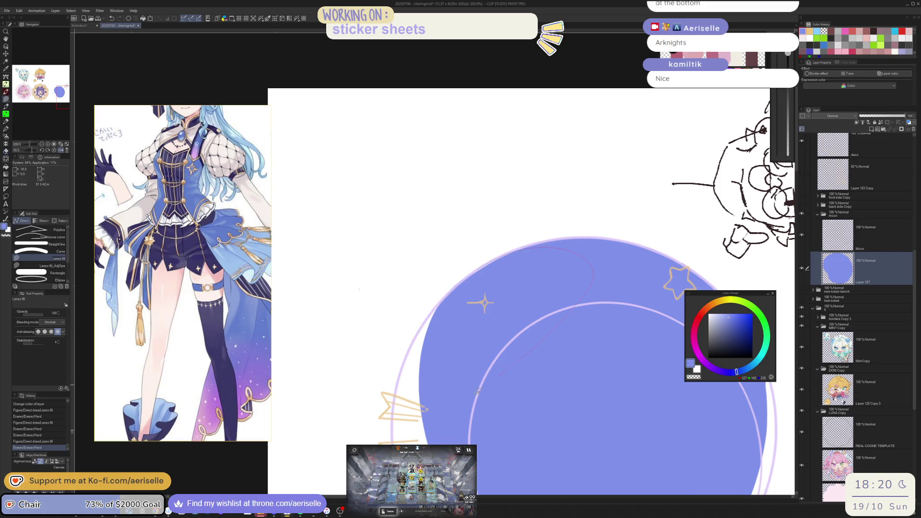
mouse_move(413, 342)
mouse_down()
mouse_move(435, 310)
mouse_move(383, 307)
mouse_move(411, 286)
mouse_up()
key(e)
key(u)
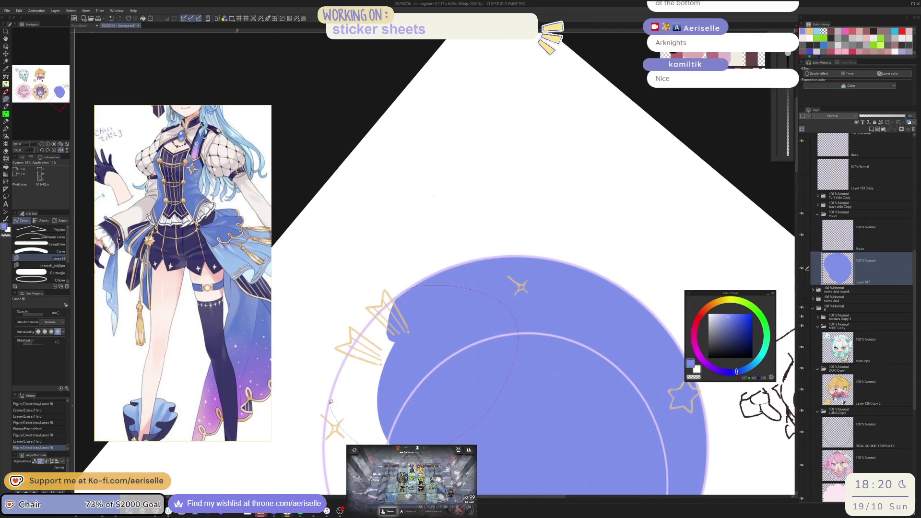
drag(354, 342, 381, 314)
Erase a stray blue spot and fill the white gaps on the circle's left edge.
key(asciicircum)
key(asciicircum)
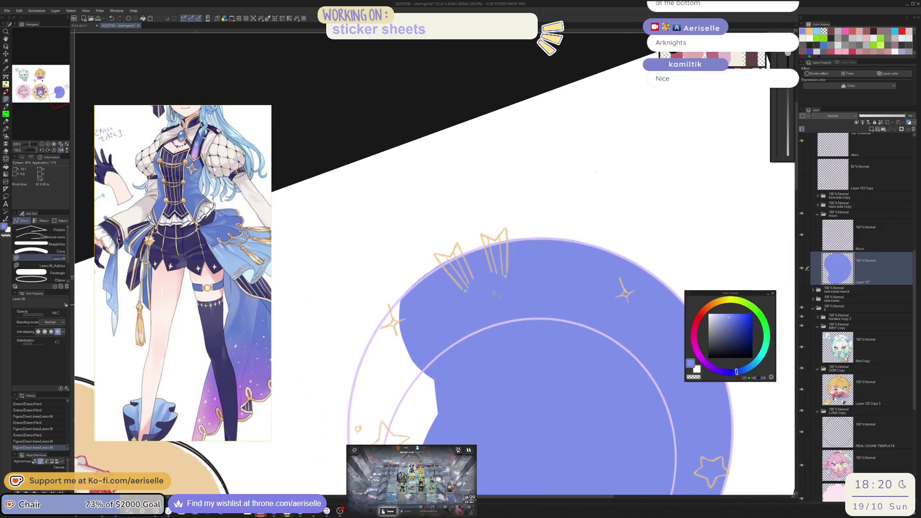
key(e)
click(460, 250)
key(u)
drag(472, 275, 540, 416)
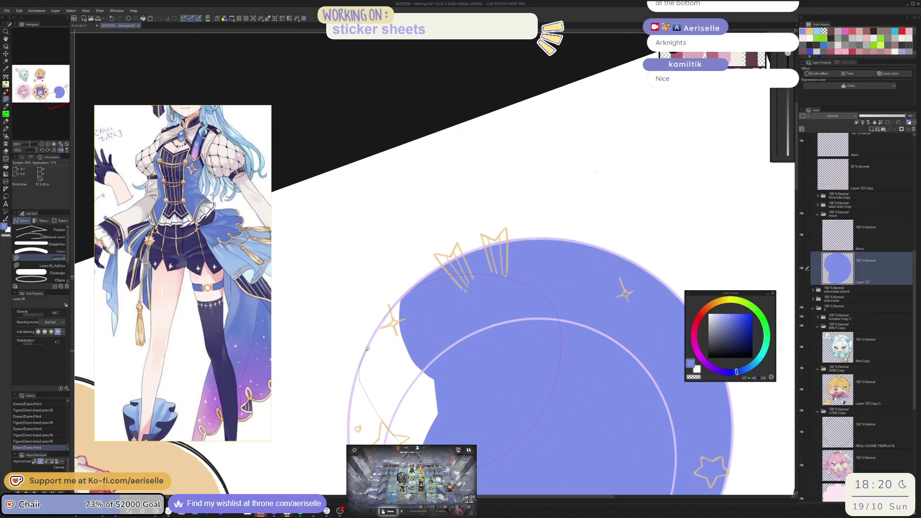
drag(367, 349, 370, 341)
key(asciicircum)
key(asciicircum)
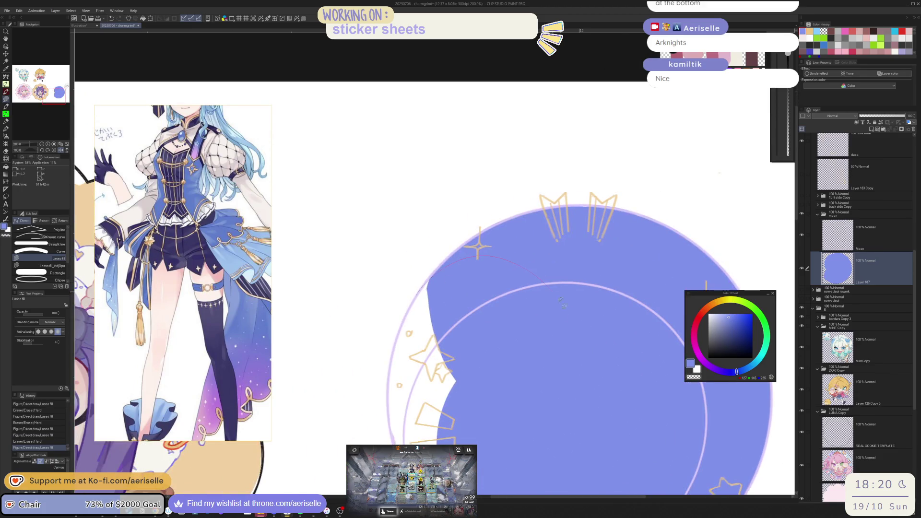
mouse_move(413, 418)
mouse_down()
mouse_move(399, 338)
mouse_move(412, 299)
mouse_move(439, 272)
mouse_up()
key(asciicircum)
key(asciicircum)
key(asciicircum)
key(asciicircum)
key(e)
key(asciicircum)
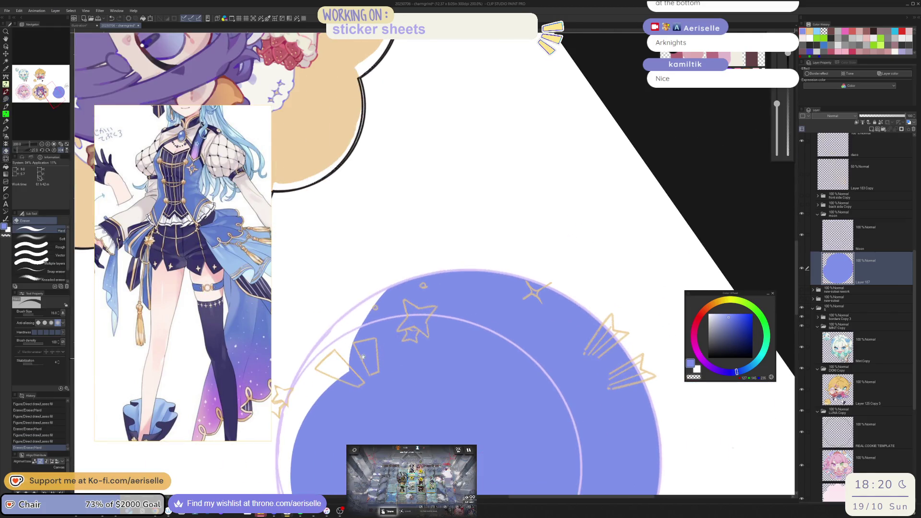
key(u)
Fill the remaining gaps down the circle's left and lower-left edges.
mouse_move(364, 356)
mouse_down()
mouse_move(459, 250)
mouse_move(486, 298)
mouse_move(368, 430)
mouse_move(330, 372)
mouse_move(332, 353)
mouse_move(354, 316)
mouse_move(373, 333)
mouse_move(437, 248)
mouse_move(423, 250)
mouse_up()
key(minus)
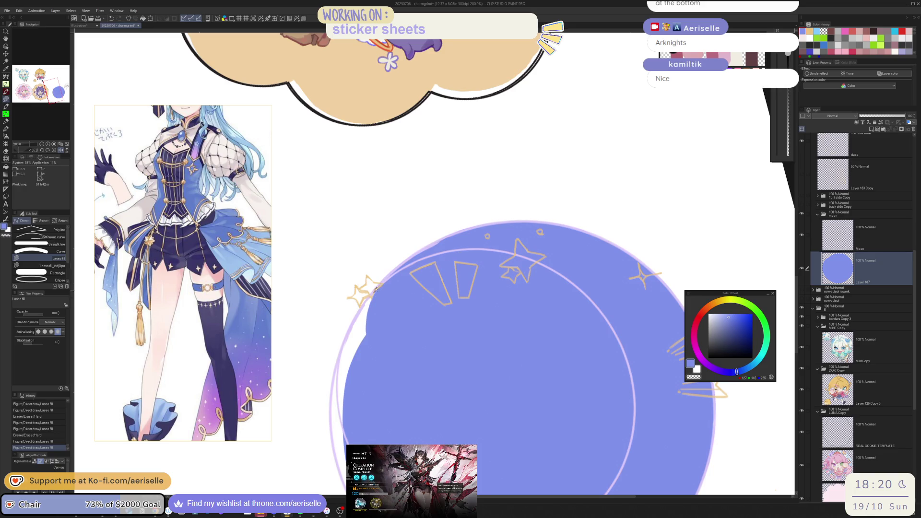
mouse_move(336, 371)
mouse_down()
mouse_move(344, 447)
mouse_move(374, 293)
mouse_up()
drag(374, 294, 401, 214)
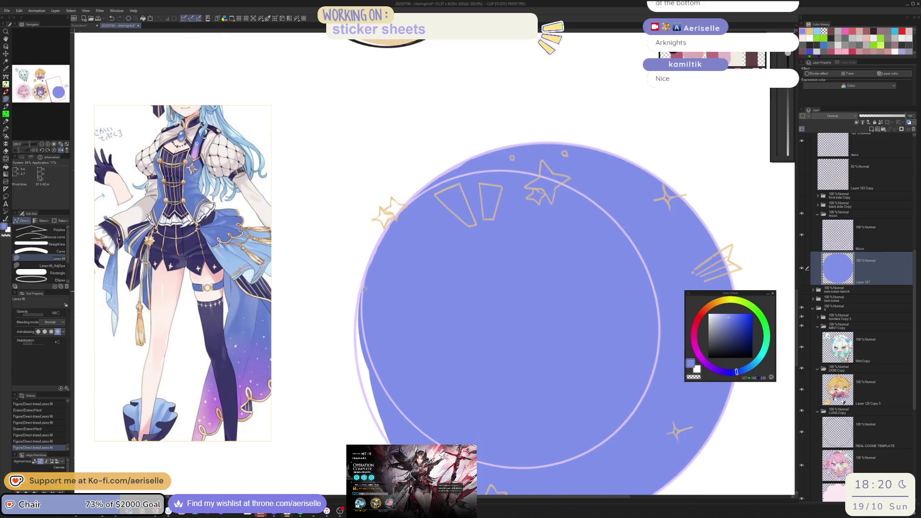
mouse_move(356, 336)
mouse_down()
mouse_move(383, 426)
mouse_move(359, 354)
mouse_up()
drag(376, 419, 388, 446)
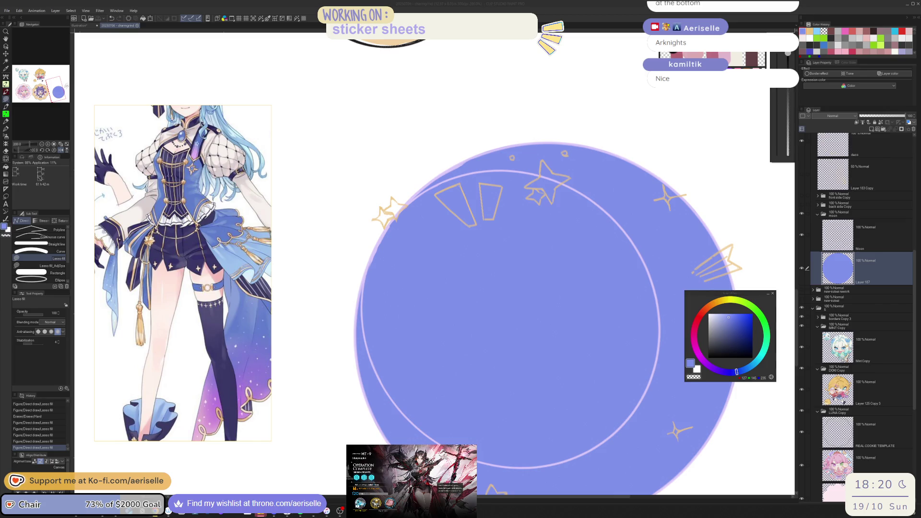
scroll(540, 373, down, 4)
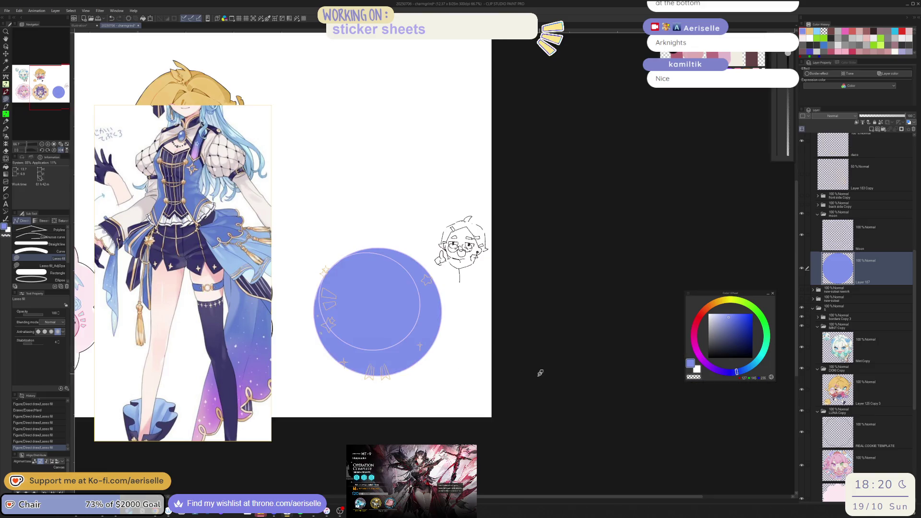
Show the front and back side sketch layers and rename the moon folder.
drag(540, 373, 660, 376)
click(801, 196)
click(801, 205)
scroll(860, 222, up, 3)
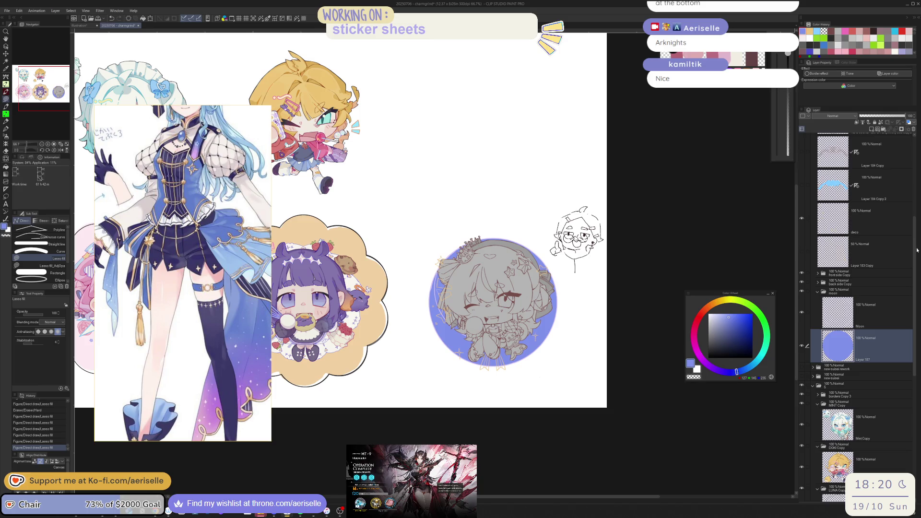
scroll(881, 213, up, 3)
click(905, 211)
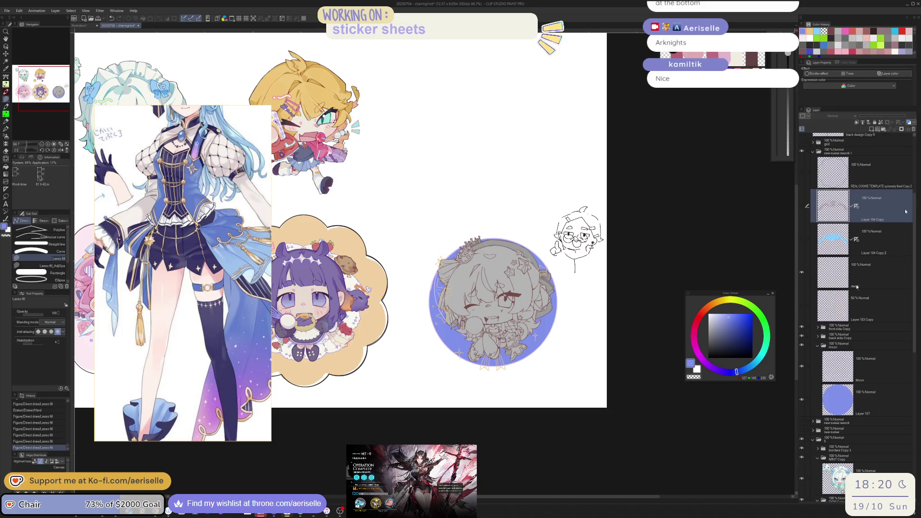
double_click(843, 346)
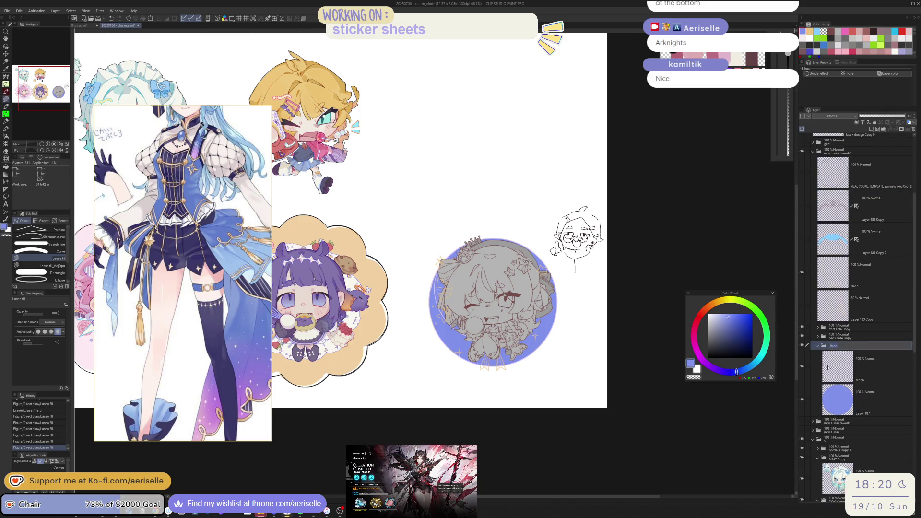
key(Return)
Create new layer folders above the Moon layer and name one deco.
click(858, 376)
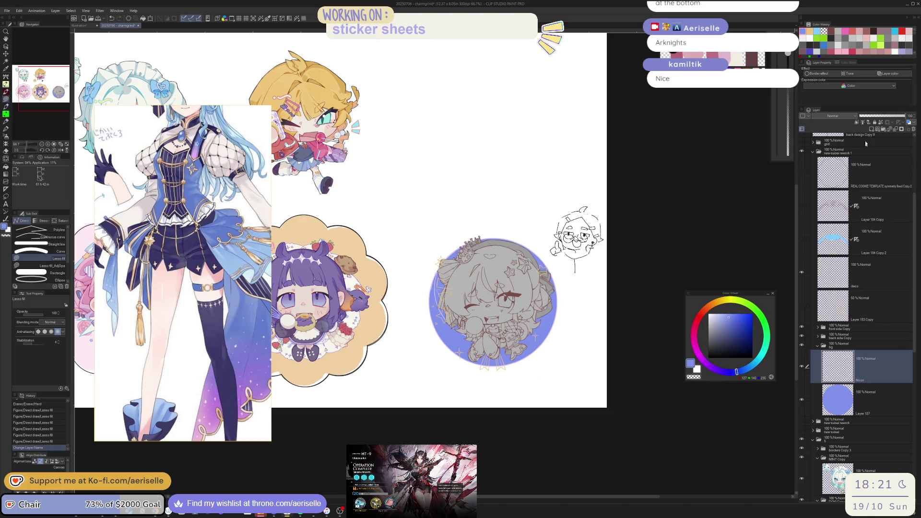
click(885, 130)
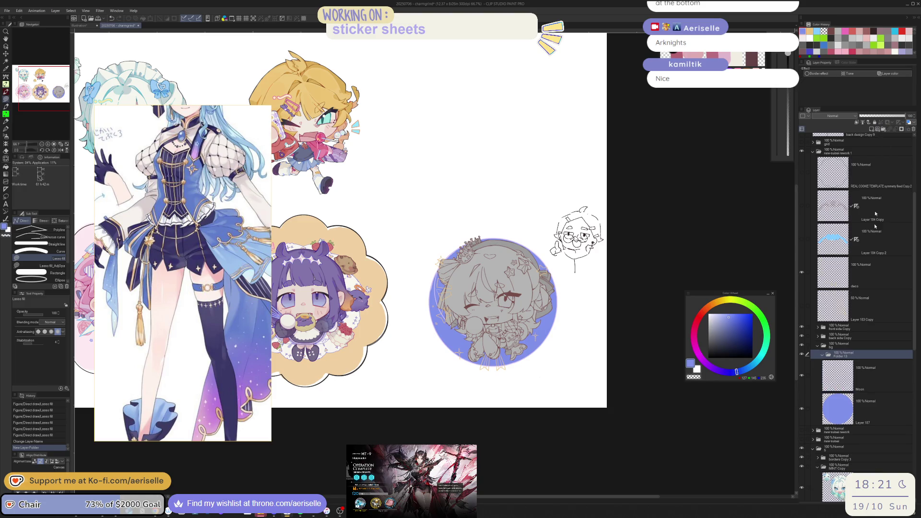
double_click(861, 355)
key(Return)
click(881, 129)
double_click(849, 357)
key(Return)
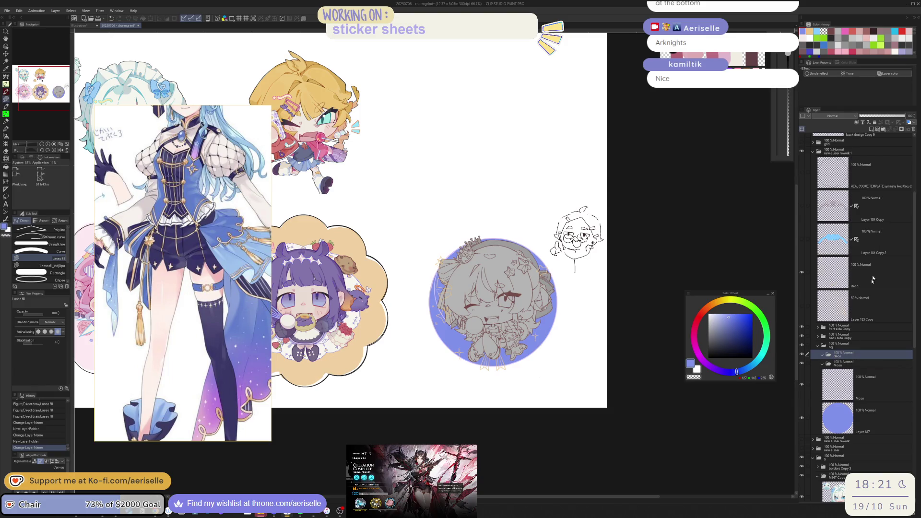
Select Layer 184 Copy and Copy 2, and show Layer 184 Copy.
click(815, 211)
click(808, 239)
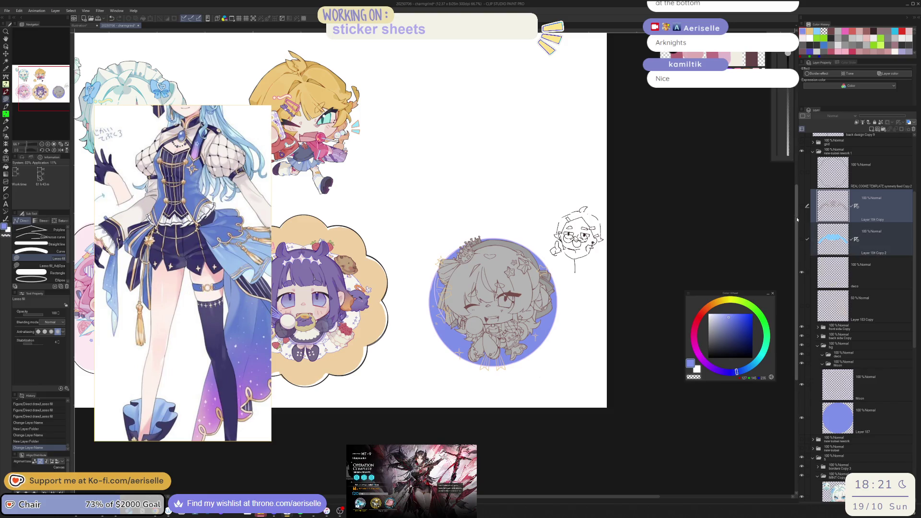
click(801, 205)
Show the Layer 184 Copy bow layers, group them into the deco folder, and reveal the scalloped sticker template.
click(801, 239)
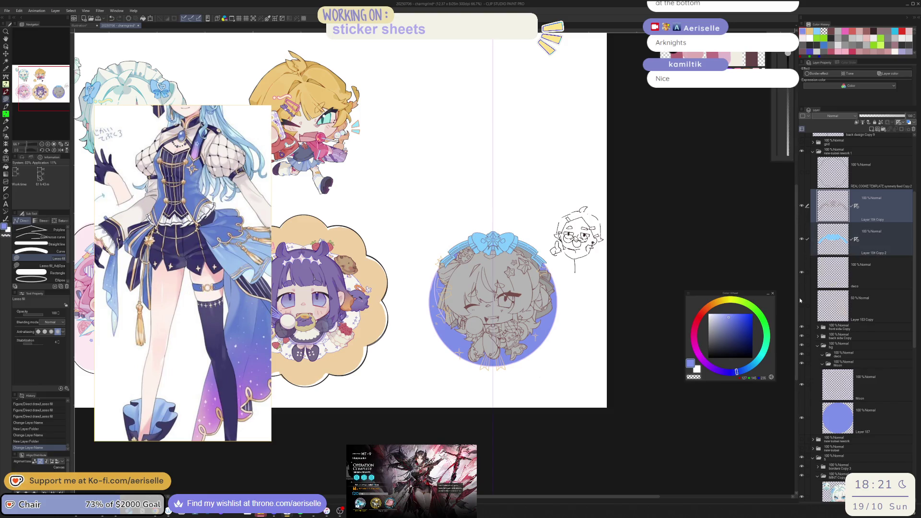
drag(899, 216, 863, 356)
scroll(497, 264, up, 3)
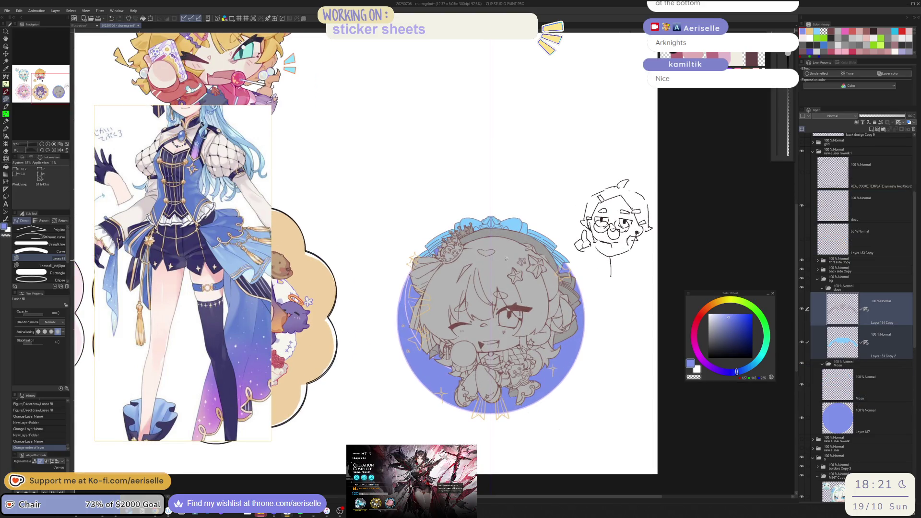
scroll(801, 215, up, 1)
click(801, 203)
scroll(530, 277, down, 1)
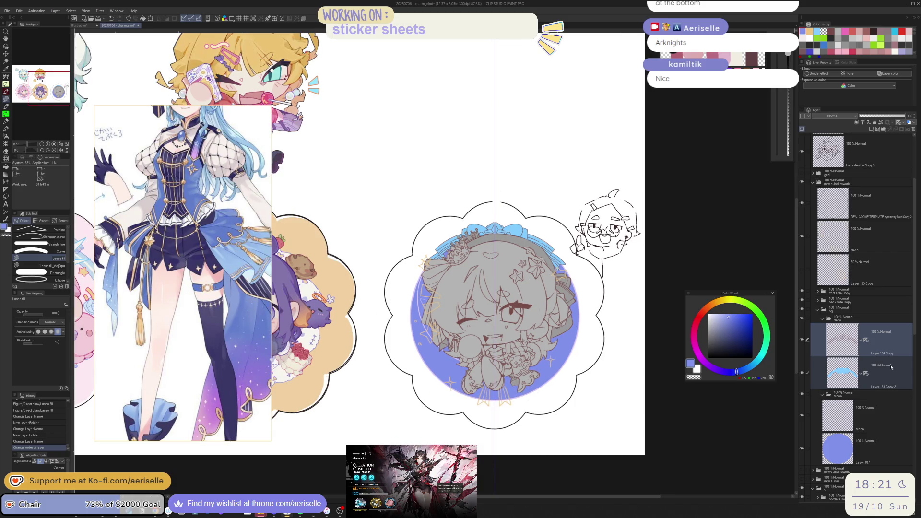
Shift the deco folder's blue bow slightly upward on the sticker.
click(869, 319)
key(k)
drag(549, 263, 554, 259)
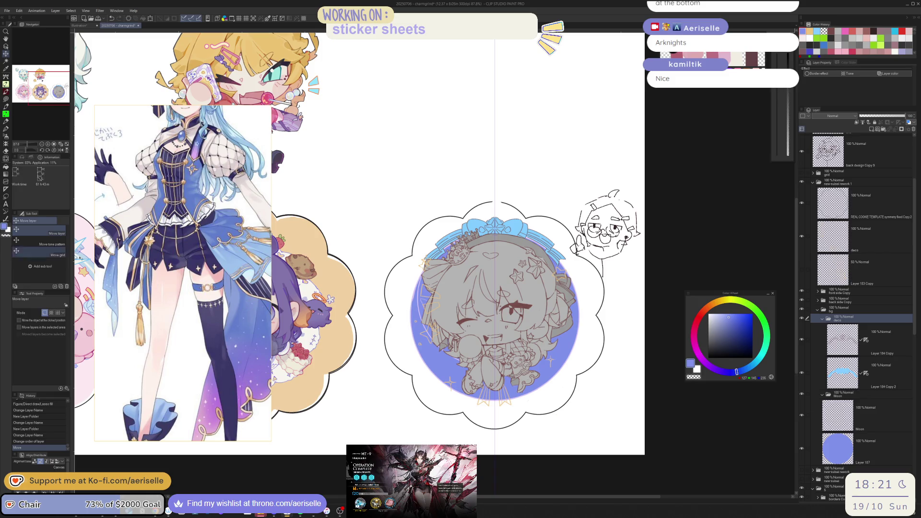
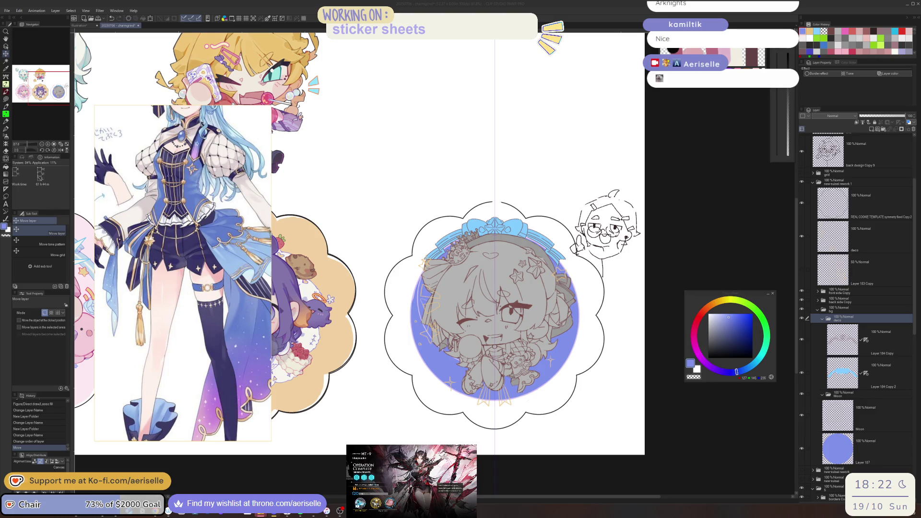
Select Layer 187 and then the deco folder in the Layer panel.
click(678, 288)
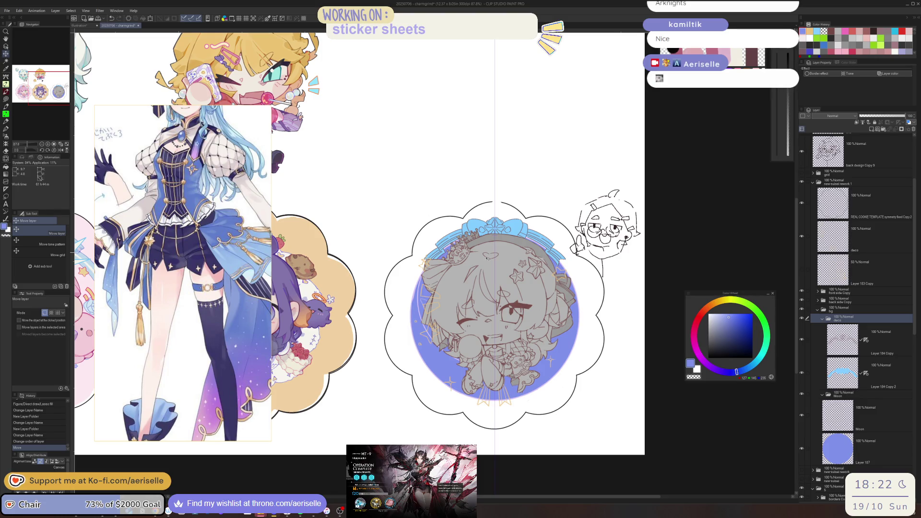
click(819, 439)
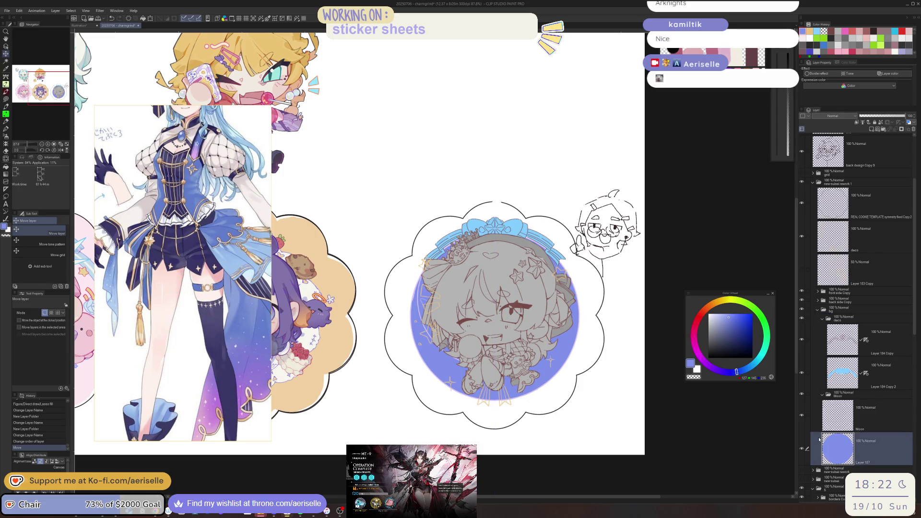
scroll(541, 318, up, 1)
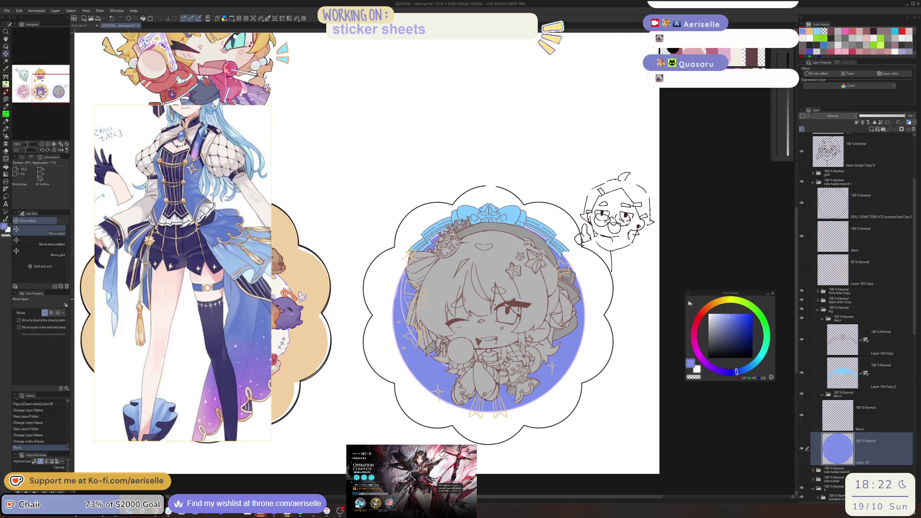
click(835, 243)
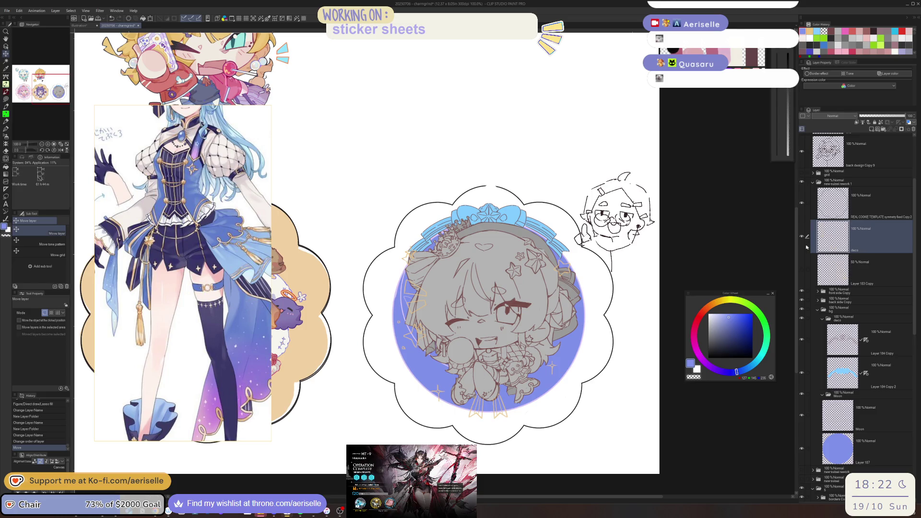
Make Layer 183 Copy visible and move it into the deco folder.
click(802, 269)
click(807, 269)
drag(835, 269, 859, 329)
scroll(467, 370, up, 2)
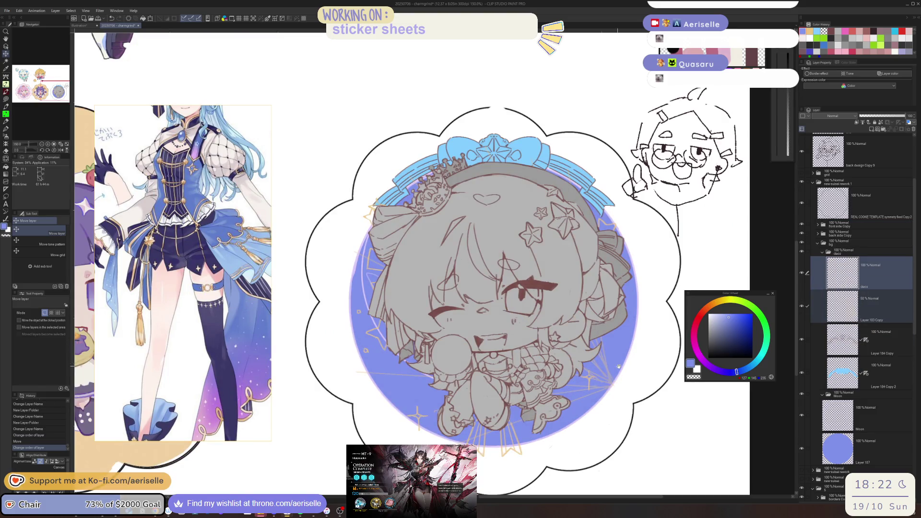
drag(631, 361, 618, 367)
scroll(619, 367, down, 4)
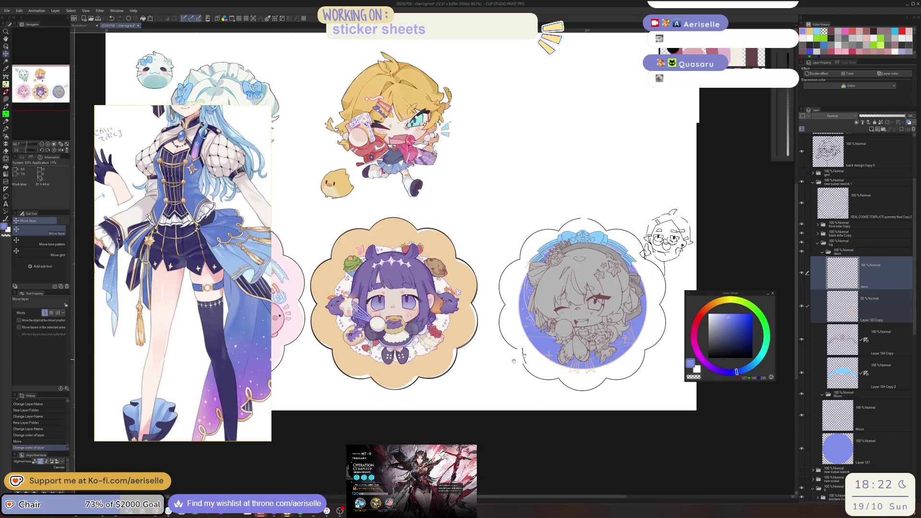
Add a blank raster layer, Layer 188, directly above back design Copy 9.
mouse_move(794, 296)
mouse_down()
mouse_move(780, 342)
mouse_move(528, 340)
mouse_move(810, 343)
mouse_move(537, 333)
mouse_move(553, 344)
mouse_up()
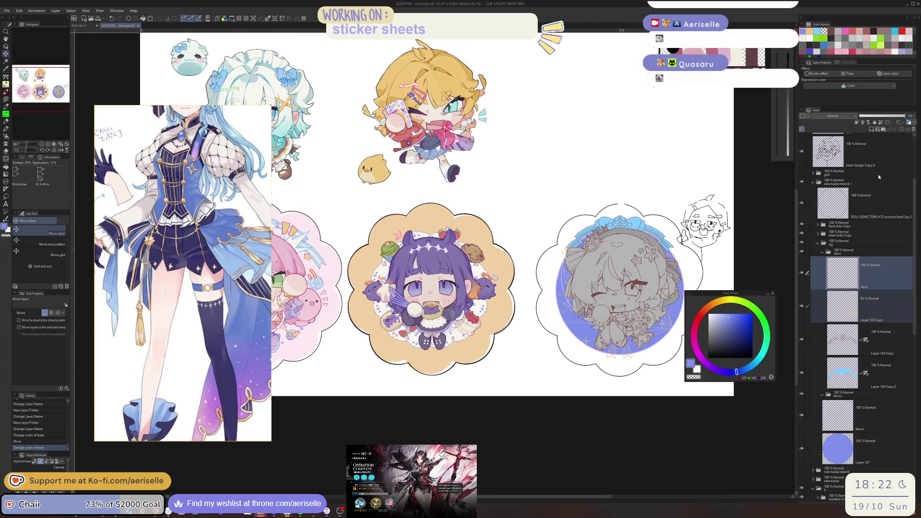
click(881, 153)
click(871, 129)
Switch to the ellipse shape tool, zoom in on the grey chibi, and undo a first ellipse.
key(u)
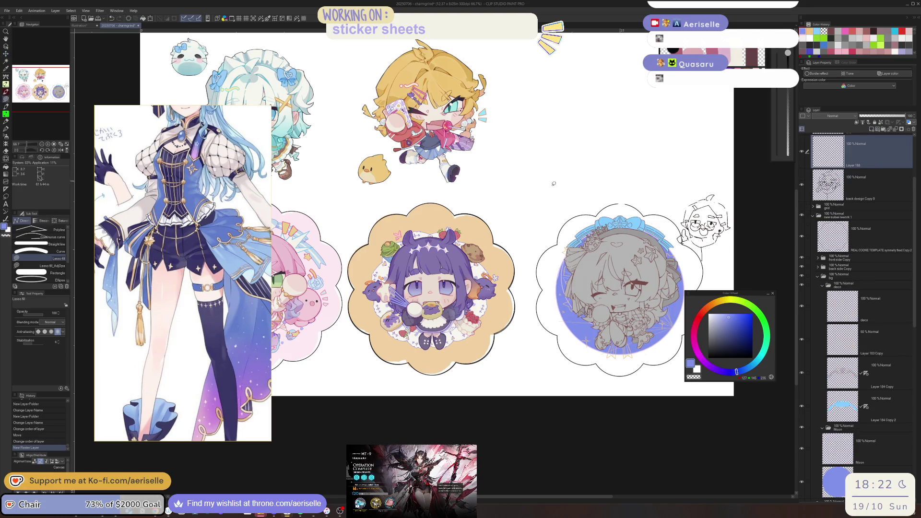
key(u)
mouse_move(544, 243)
mouse_down()
mouse_move(454, 230)
mouse_move(556, 269)
mouse_move(580, 338)
mouse_move(656, 347)
mouse_move(636, 340)
mouse_up()
scroll(453, 221, up, 2)
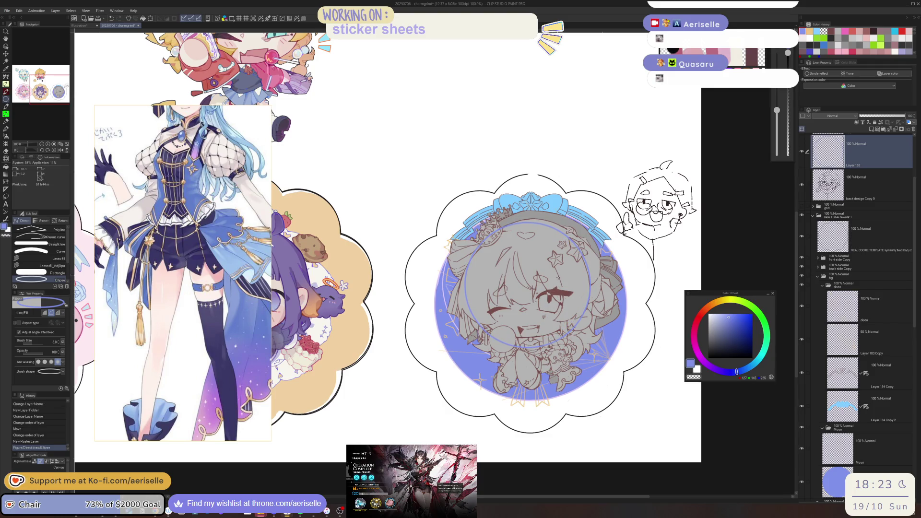
key(k)
mouse_move(558, 277)
mouse_down()
mouse_move(568, 277)
mouse_move(559, 277)
mouse_up()
key(ctrl+z)
key(ctrl+z)
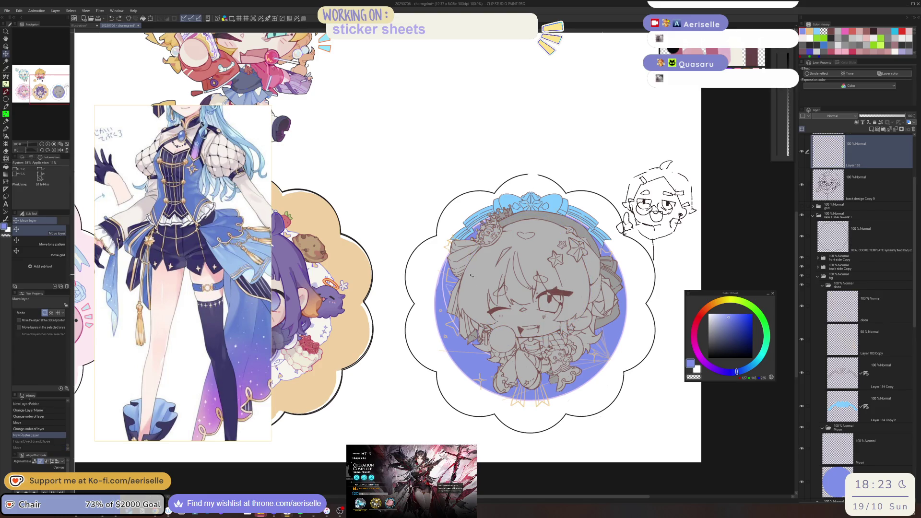
Draw a flat ellipse guide across the chibi's face, discarding a tilted attempt.
key(u)
drag(456, 263, 600, 331)
click(593, 133)
key(ctrl+z)
drag(458, 289, 600, 331)
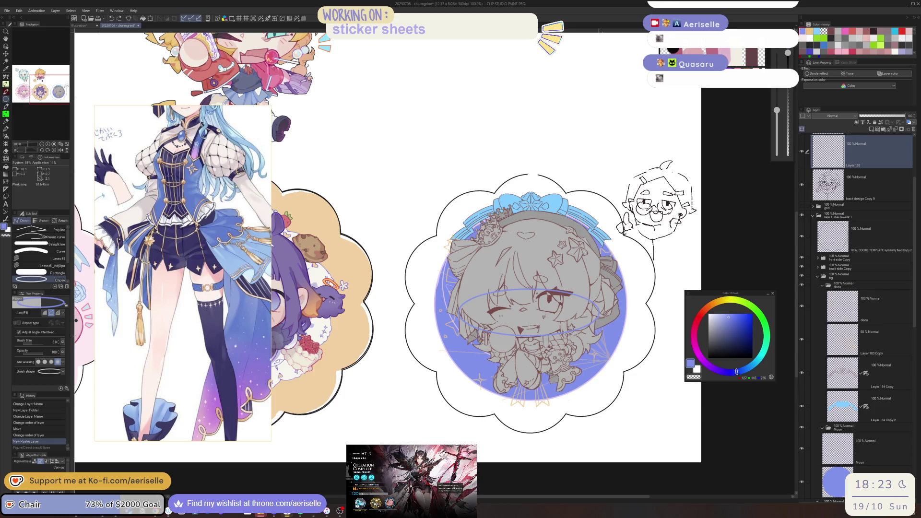
click(599, 331)
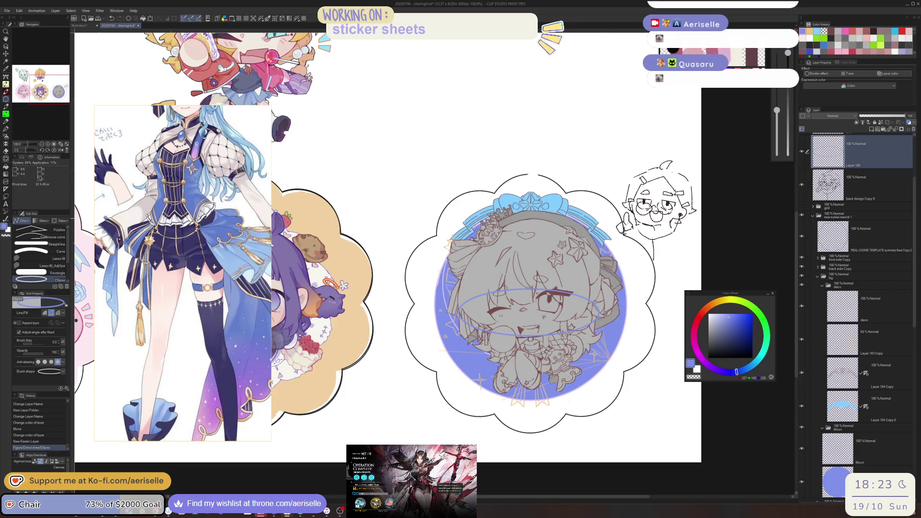
Draw a tall narrow ellipse guide over the chibi's head, replacing a wider try.
drag(487, 232, 600, 338)
key(ctrl+z)
mouse_move(523, 218)
mouse_down()
mouse_move(525, 304)
mouse_move(531, 325)
mouse_move(551, 336)
mouse_up()
key(ctrl+minus)
mouse_move(561, 258)
mouse_down()
mouse_move(642, 265)
mouse_move(390, 262)
mouse_up()
key(k)
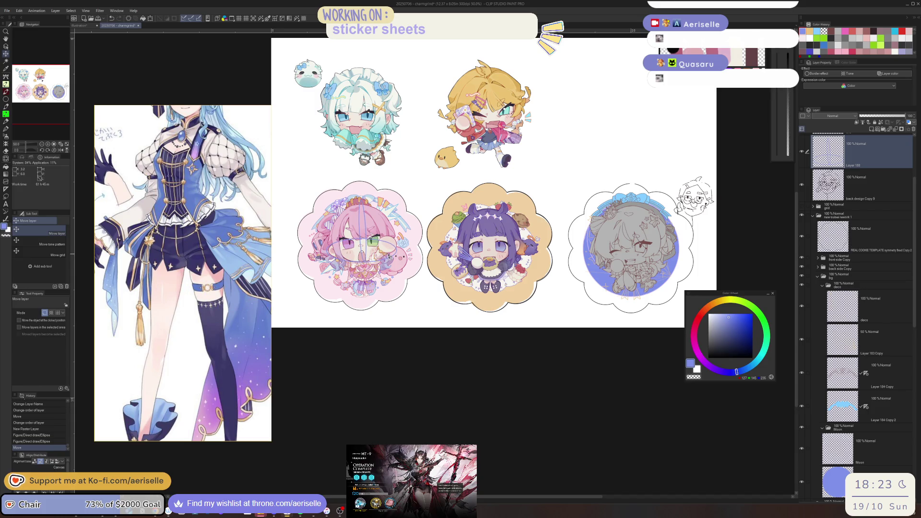
Shift the guide layer slightly, then delete Layer 188 with its ellipse guides.
drag(389, 261, 391, 262)
click(913, 129)
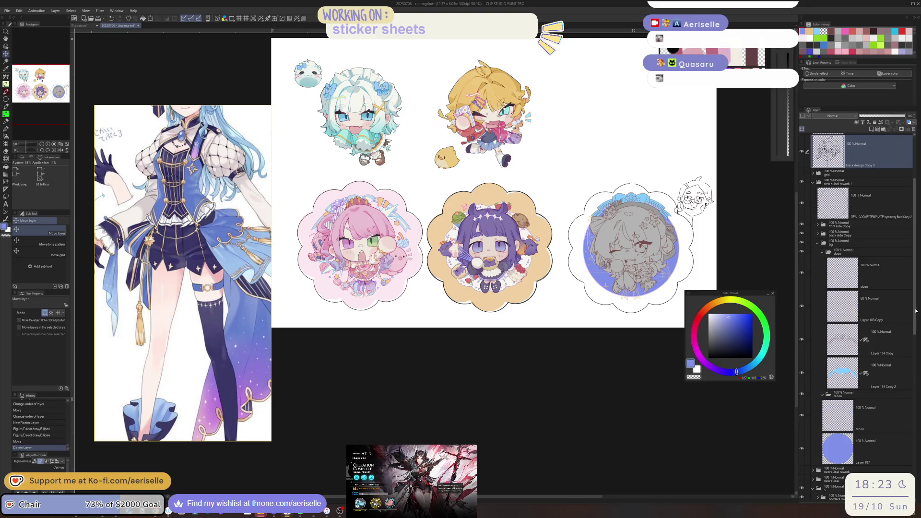